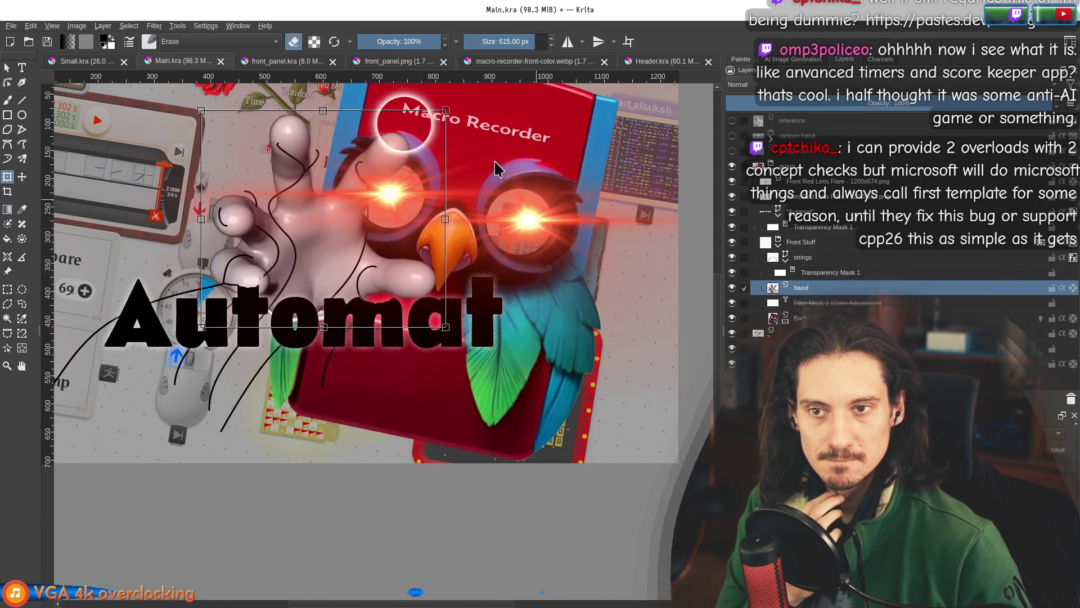
Liquify the hand layer, pushing the fingers up and right toward the robot's left glowing eye.
key("Return")
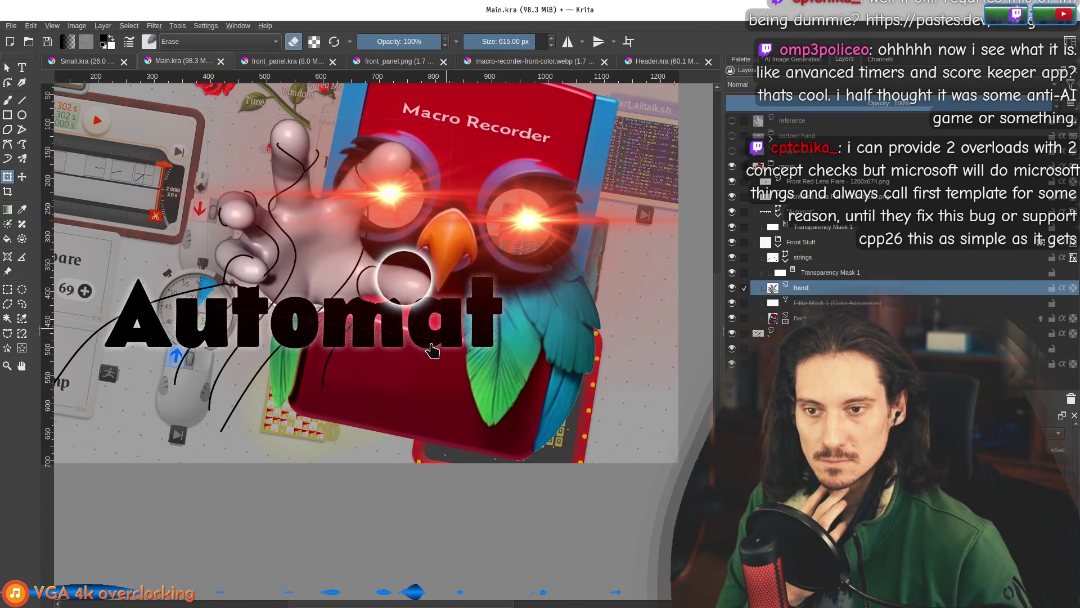
left_click(433, 309)
key("Escape")
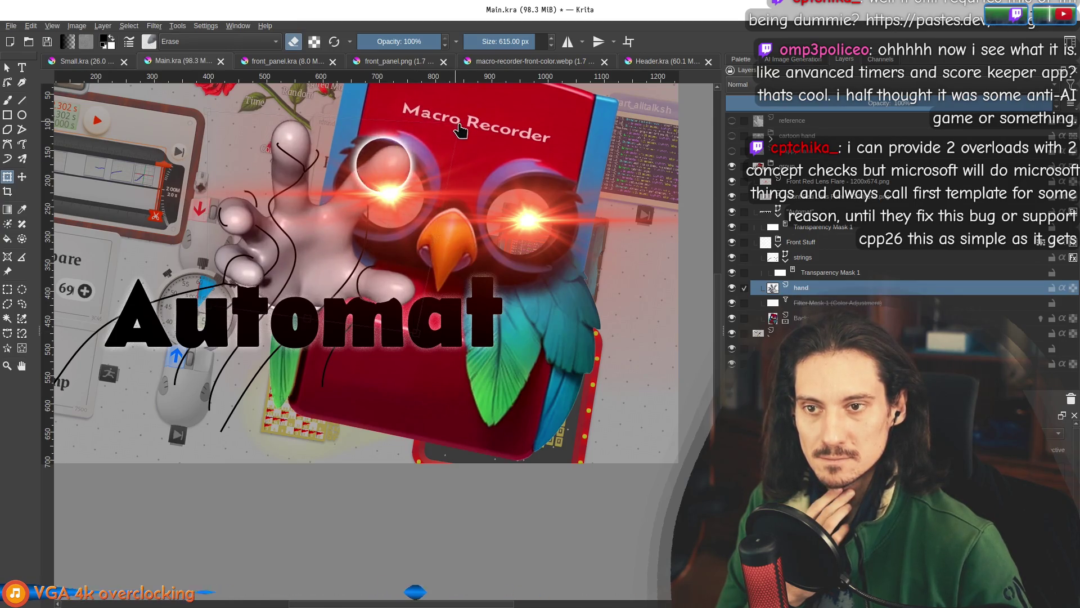
left_click(456, 130)
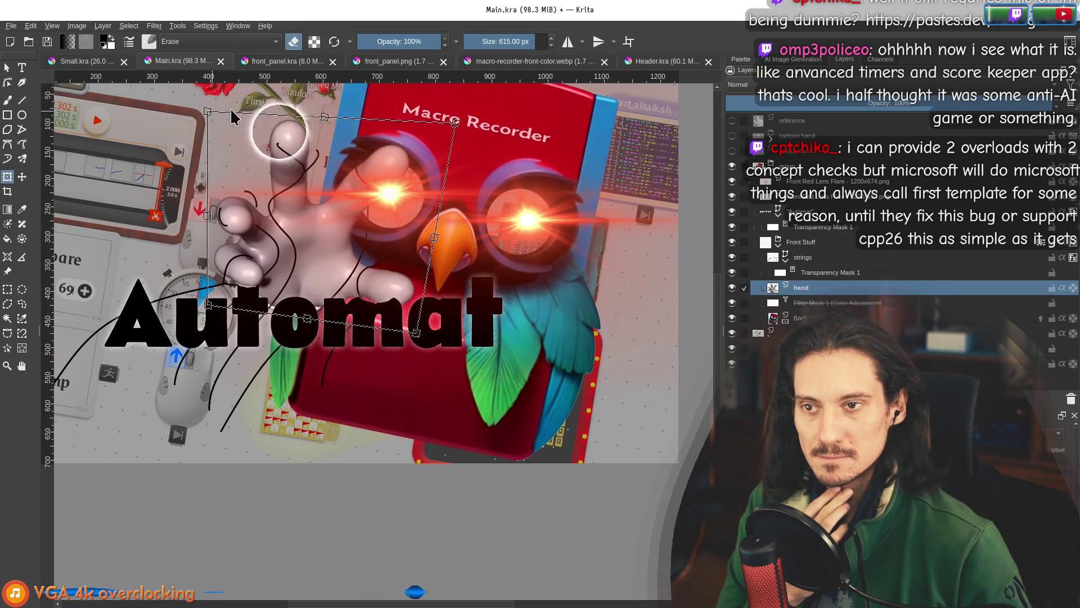
key("Escape")
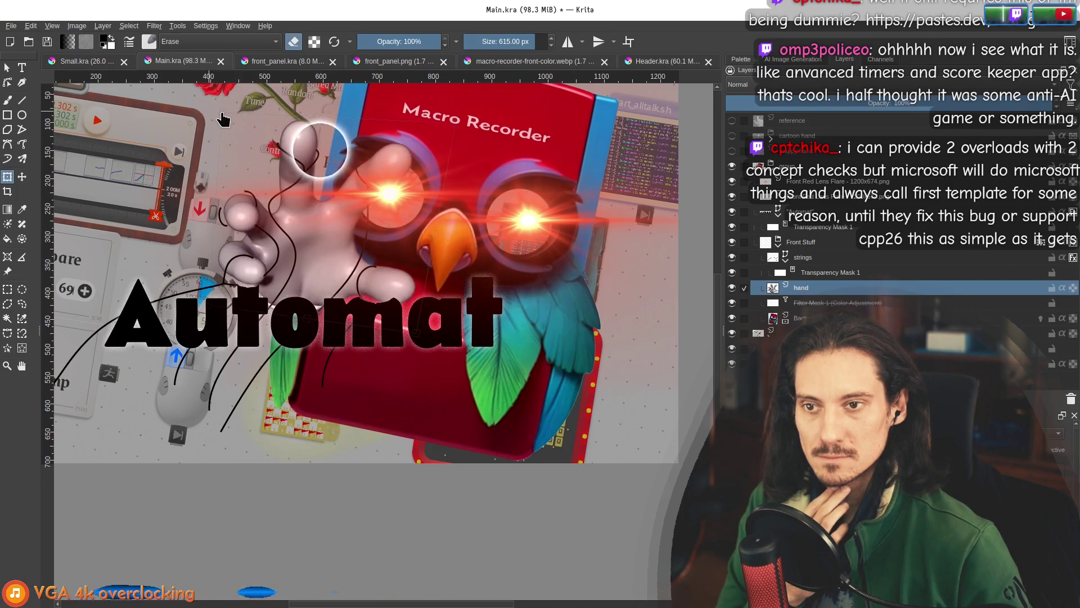
key("Escape")
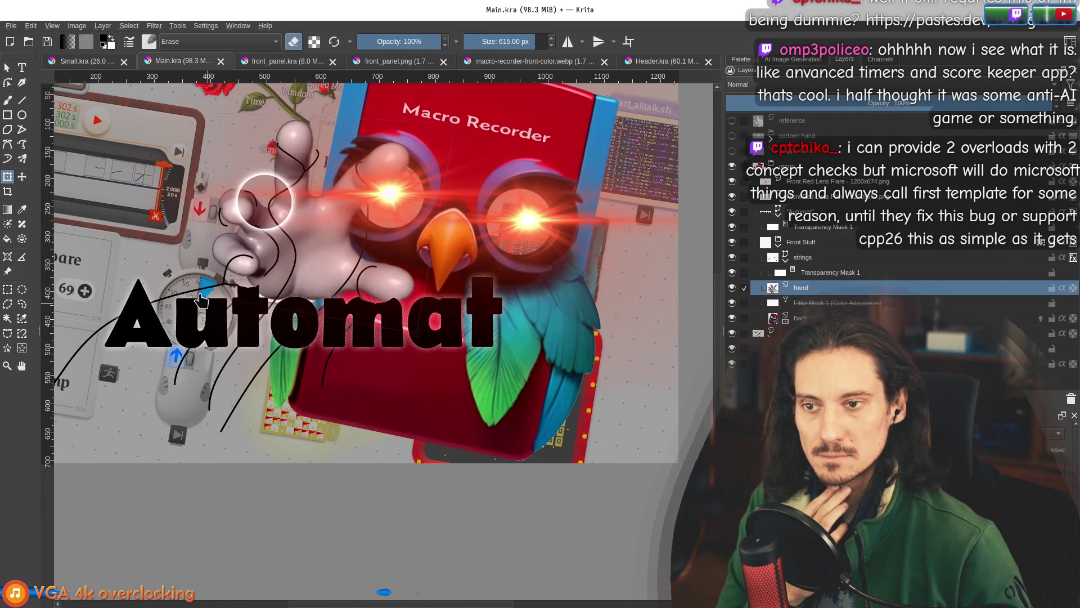
left_click(456, 129)
key("Return")
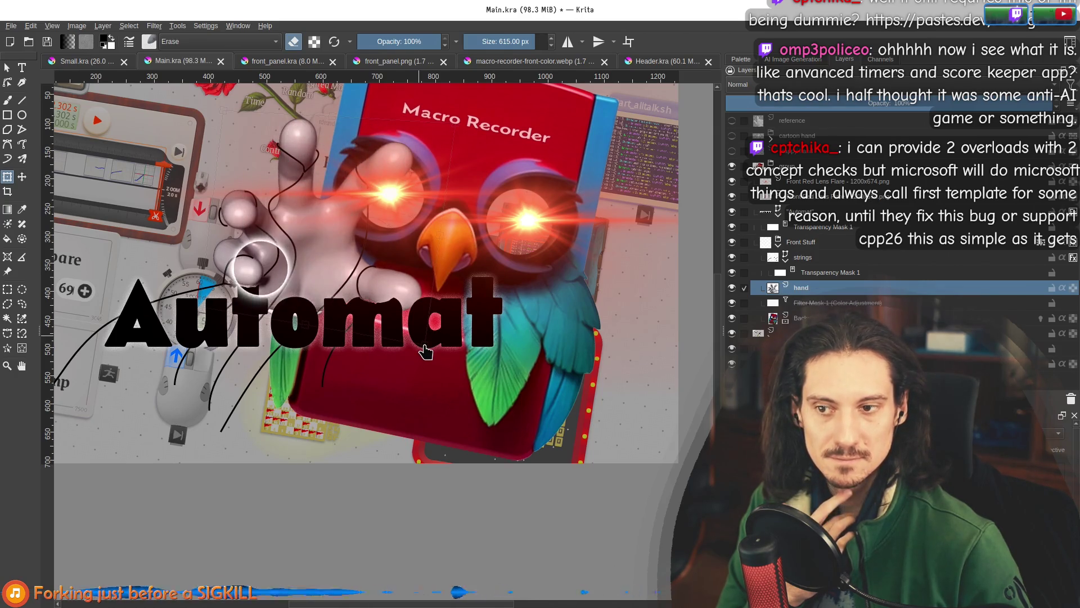
mouse_move(264, 263)
left_mouse_down()
mouse_move(236, 264)
mouse_move(262, 228)
mouse_move(394, 183)
mouse_move(374, 201)
left_mouse_up()
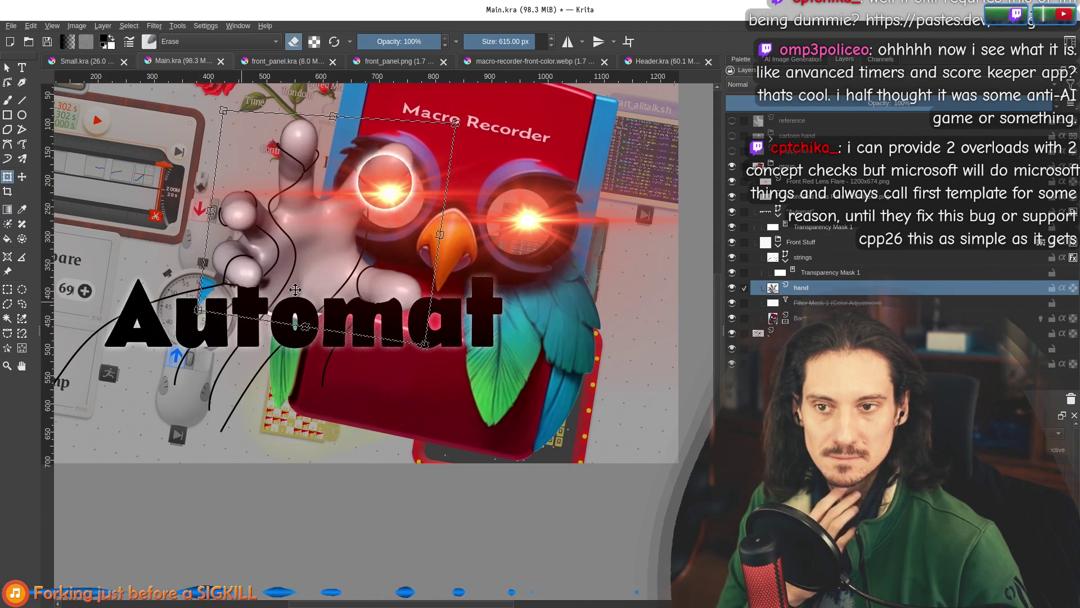
key("minus")
key("minus")
key("minus")
Stretch the raised finger further right to reach the left eye, then commit the liquify.
scroll(394, 234, "up", 3)
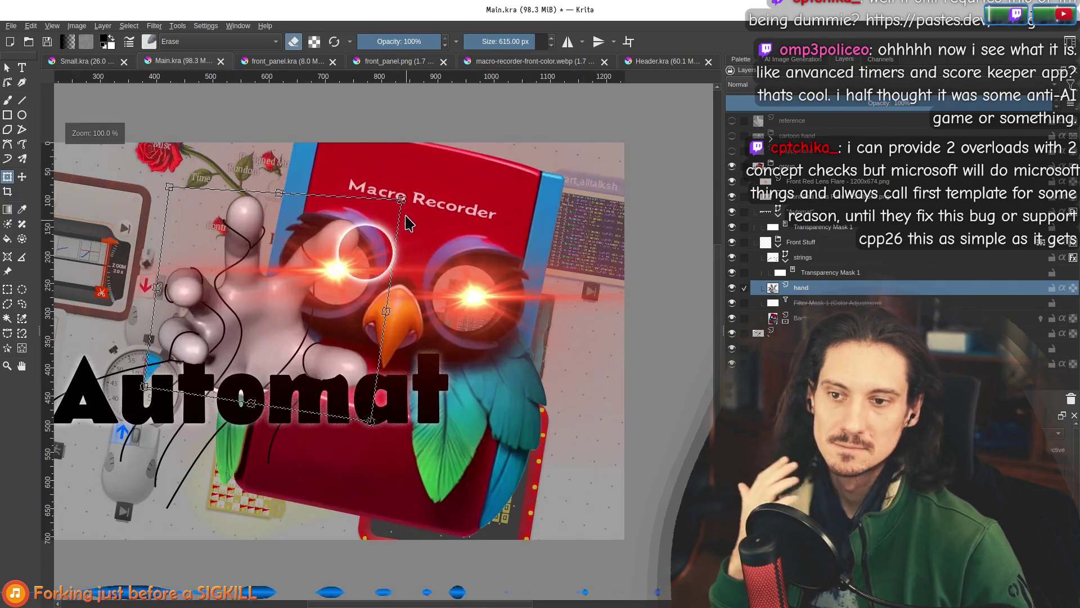
left_click_drag(265, 205, 364, 308)
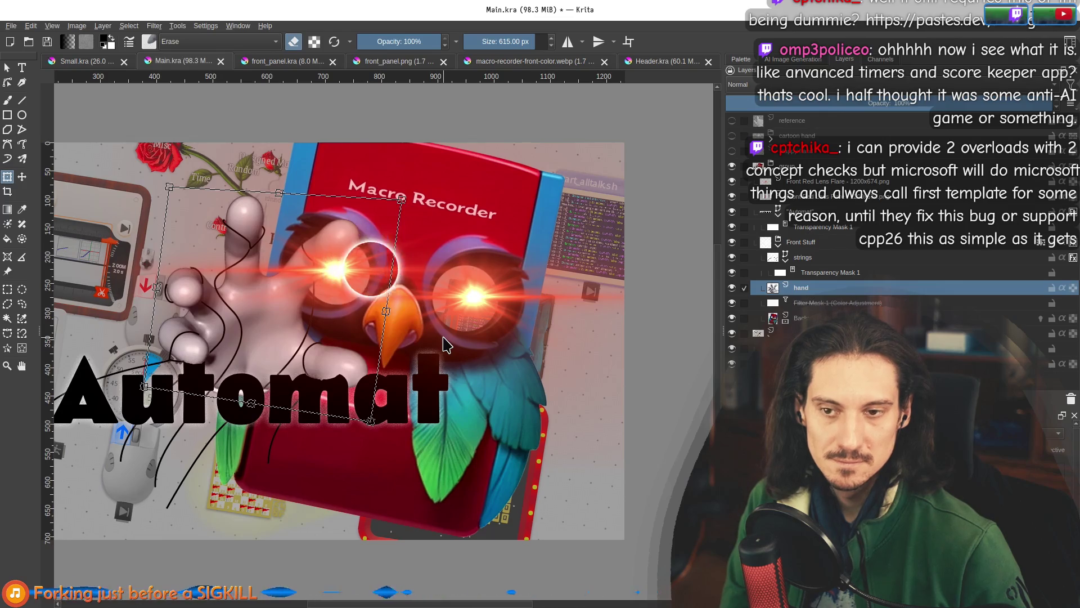
scroll(444, 343, "down", 3)
scroll(416, 366, "up", 2)
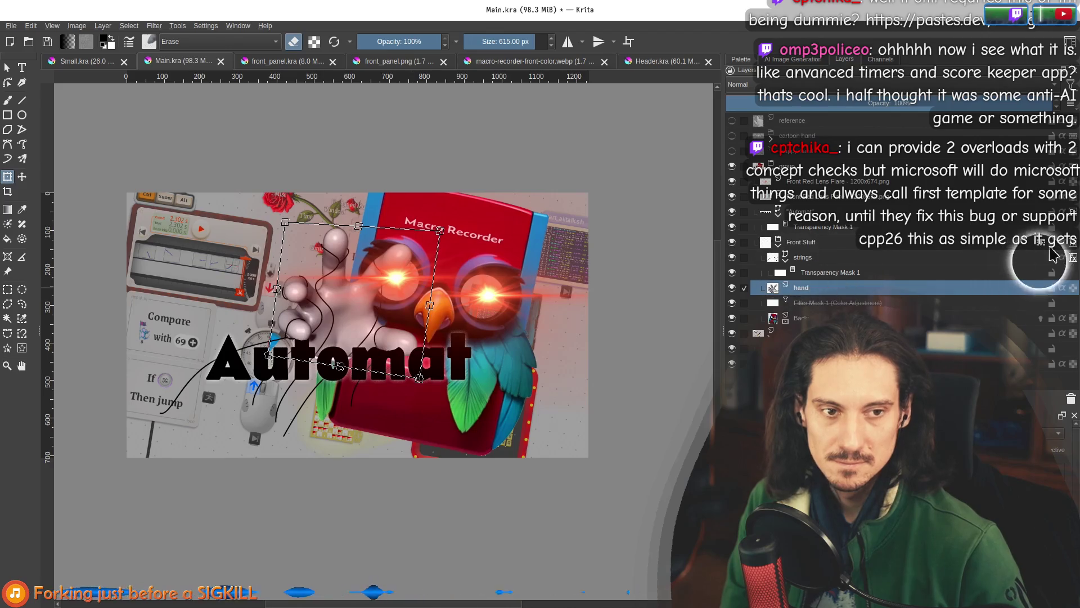
scroll(313, 294, "up", 2)
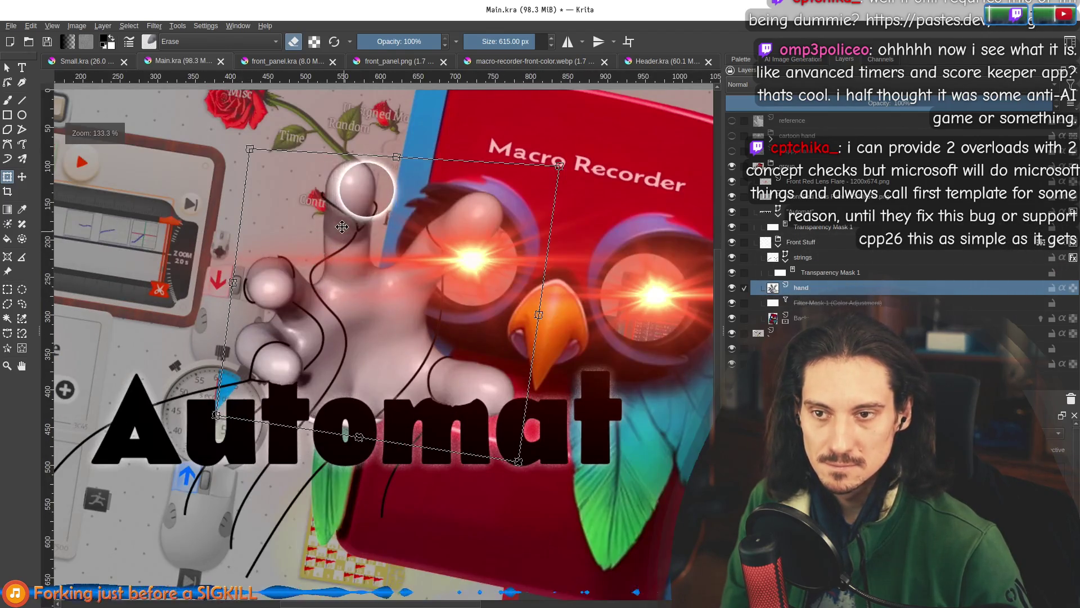
mouse_move(264, 145)
left_mouse_down()
mouse_move(365, 191)
mouse_move(318, 248)
mouse_move(269, 269)
mouse_move(270, 291)
mouse_move(293, 242)
left_mouse_up()
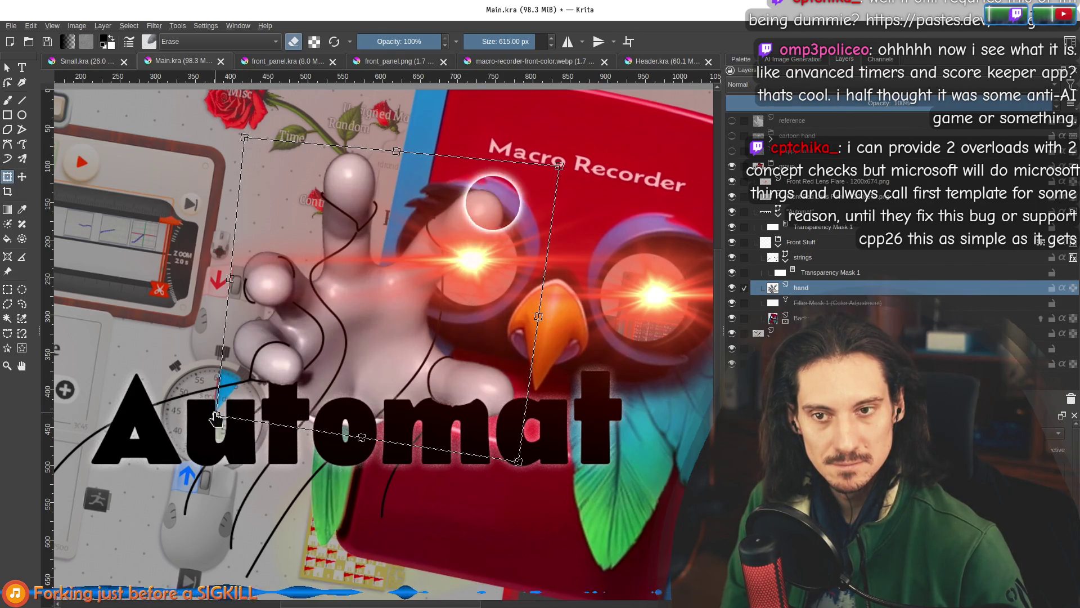
key("Return")
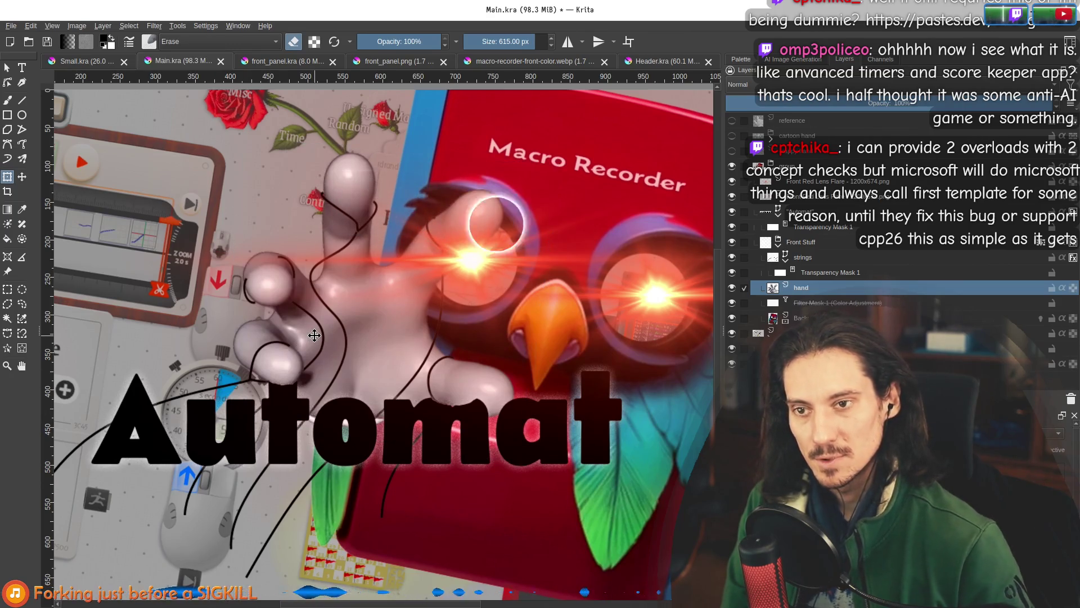
left_click(821, 272)
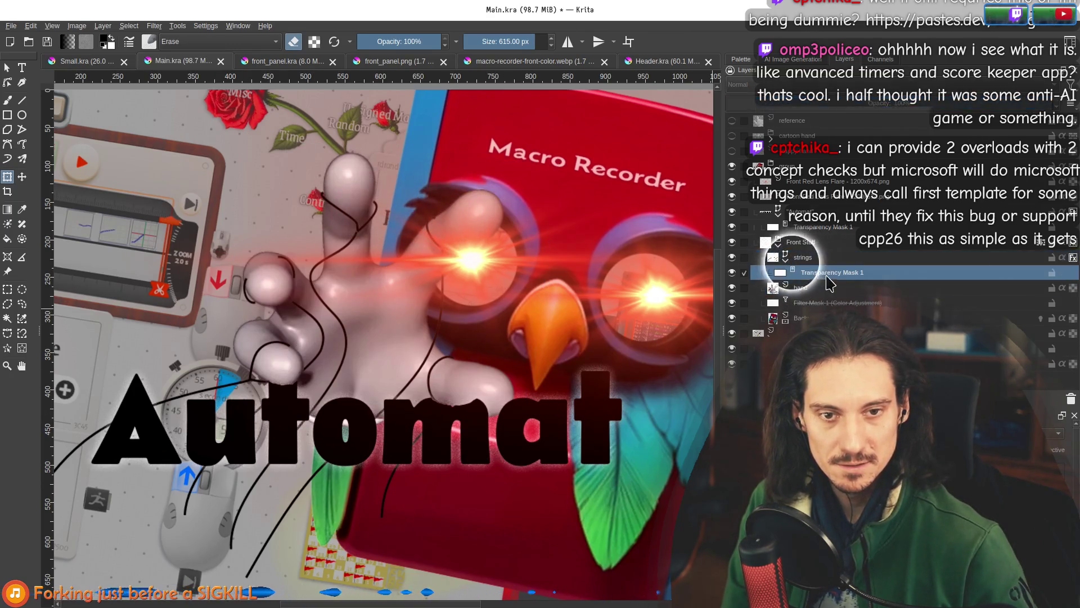
On the strings vector layer, select the string stroke on the fingertip for node editing.
scroll(383, 209, "up", 2)
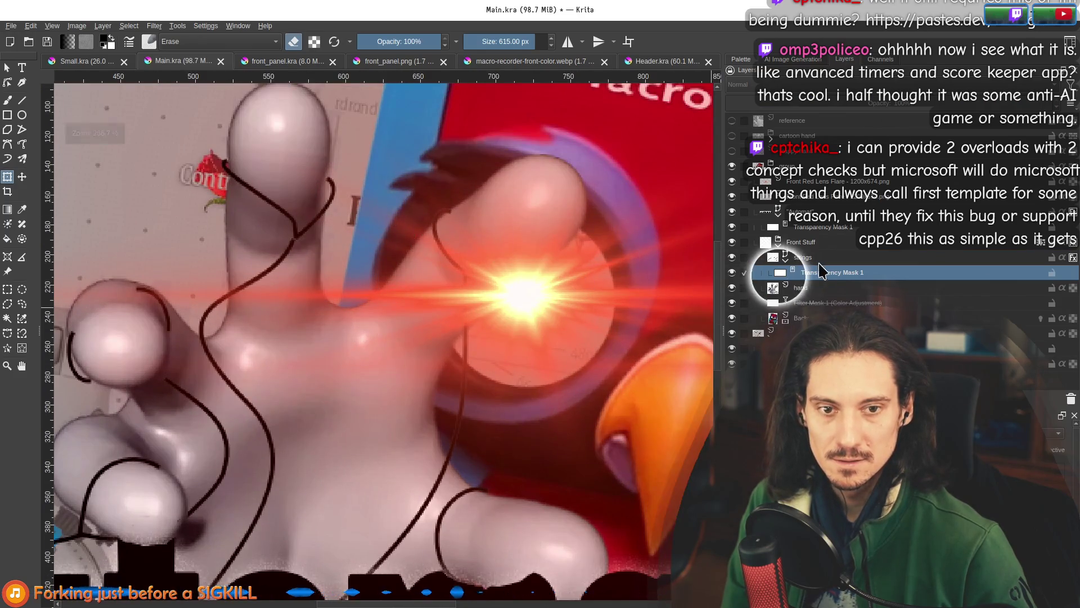
double_click(803, 257)
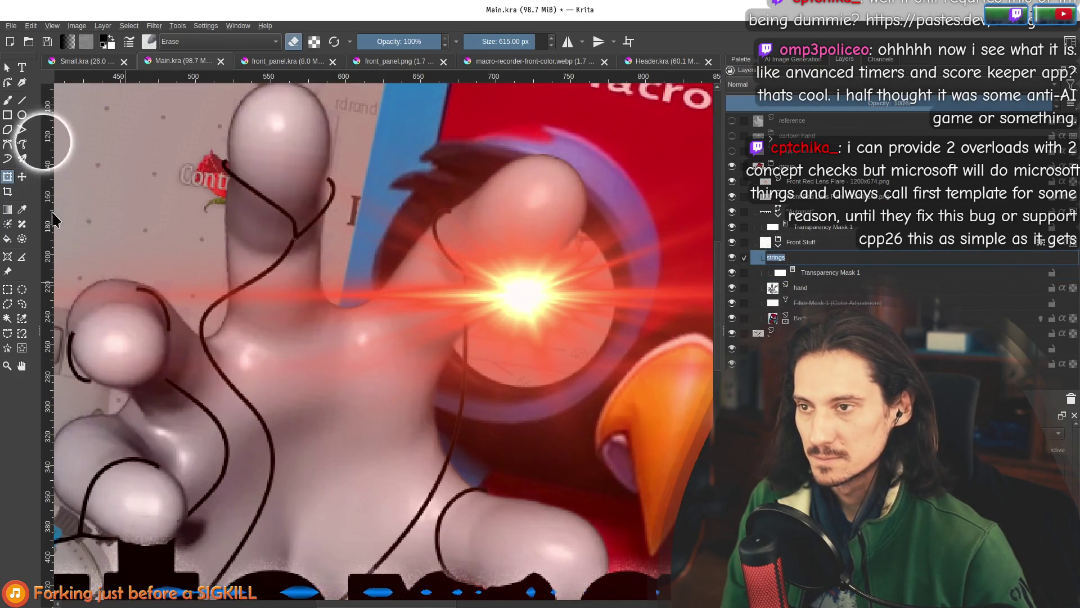
left_click(7, 67)
left_click_drag(137, 289, 397, 270)
left_click(388, 259)
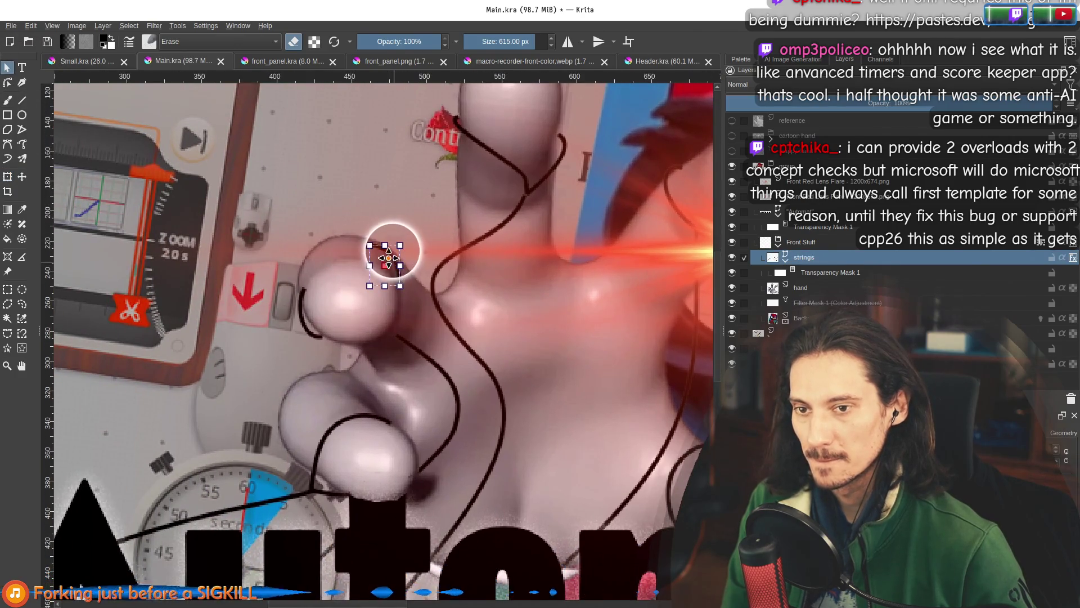
double_click(385, 257)
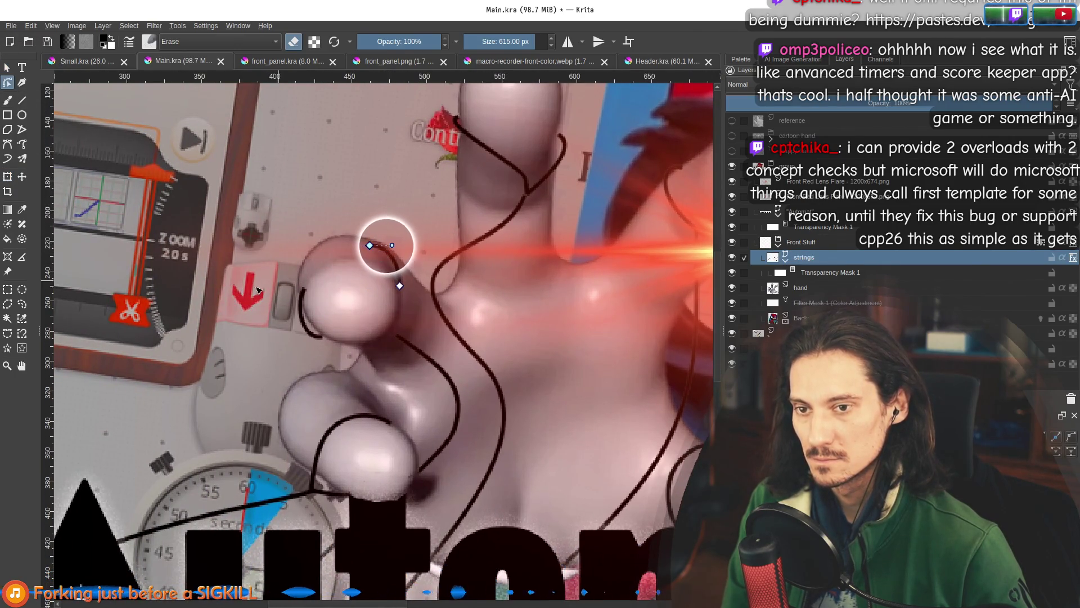
Draw a new bezier loop around the fingertip and delete its bottom node.
left_click(7, 144)
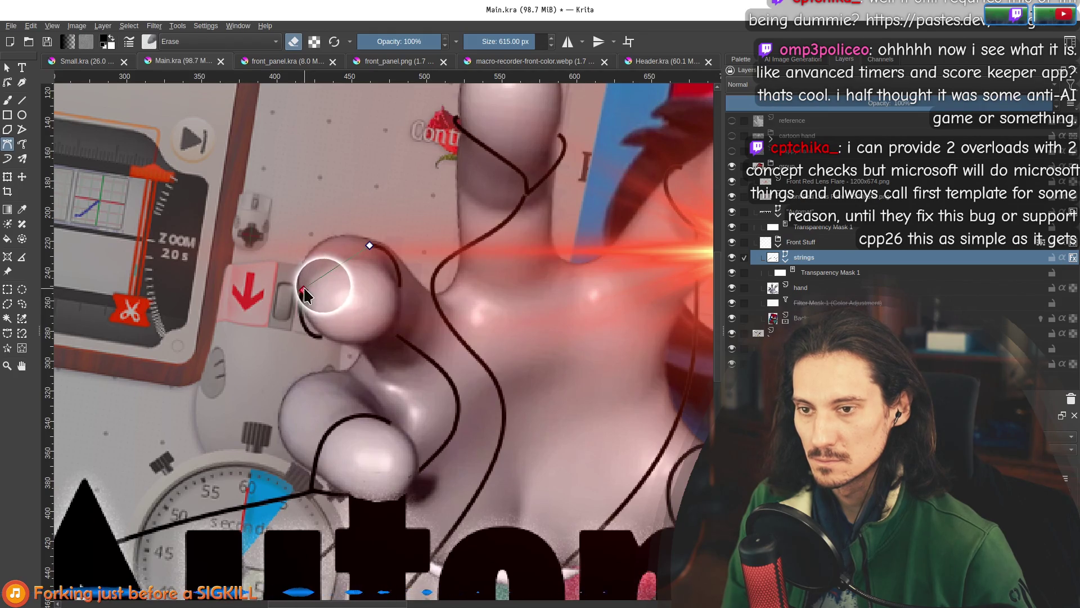
mouse_move(291, 312)
left_mouse_down()
mouse_move(386, 271)
mouse_move(402, 286)
left_mouse_up()
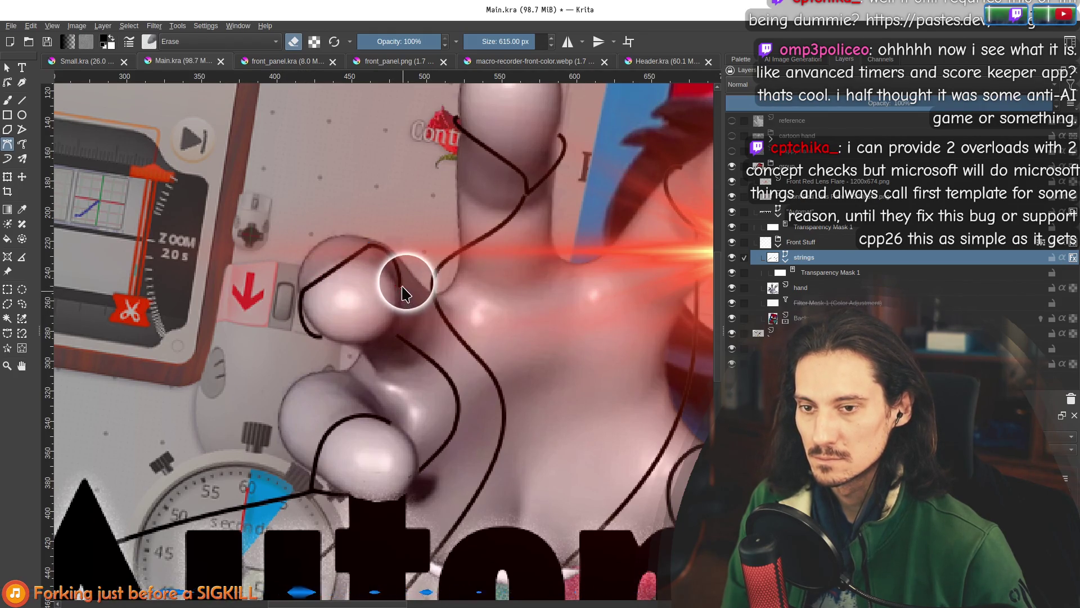
left_click(400, 286)
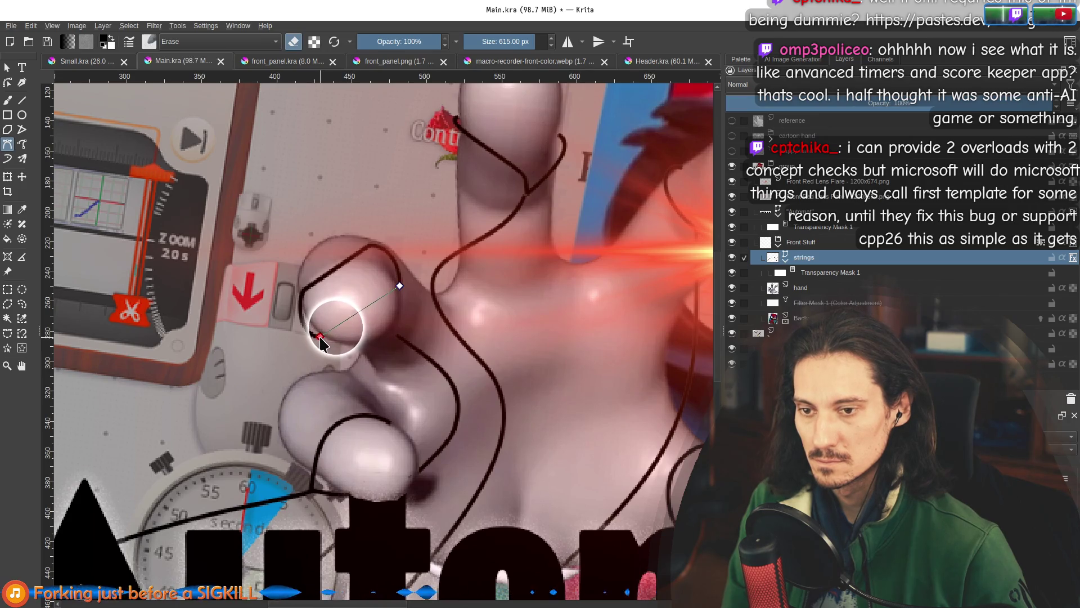
left_click(319, 337)
left_click(7, 82)
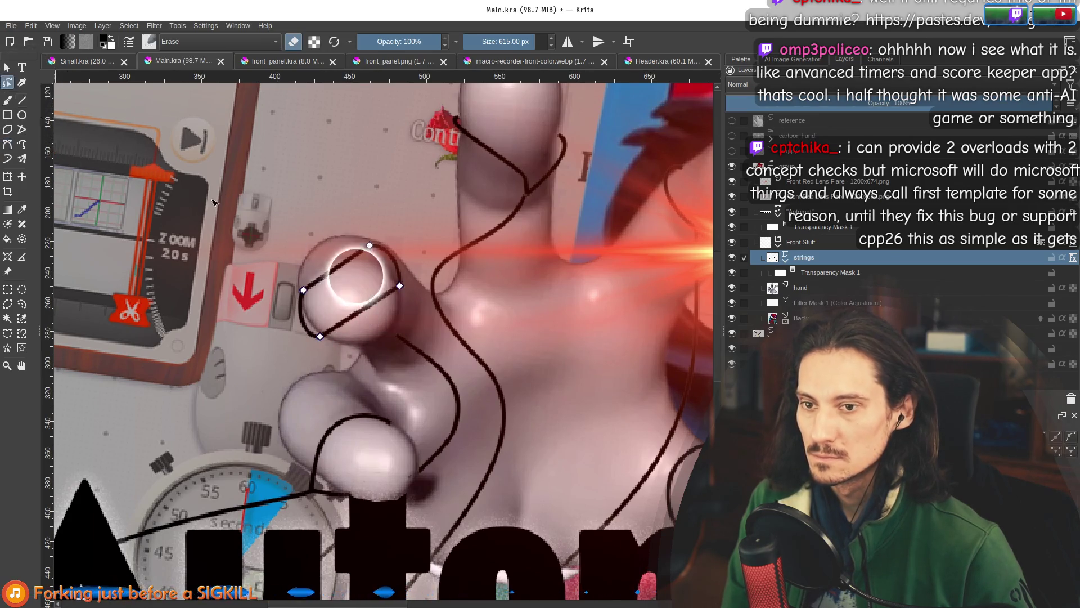
mouse_move(450, 197)
left_mouse_down()
mouse_move(245, 309)
mouse_move(244, 367)
left_mouse_up()
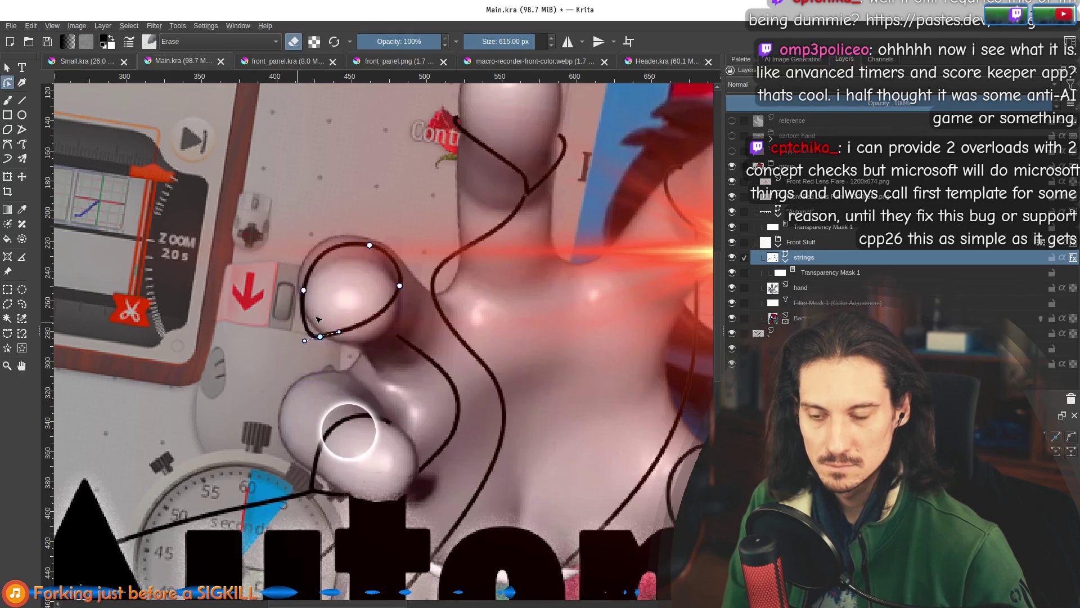
key("Delete")
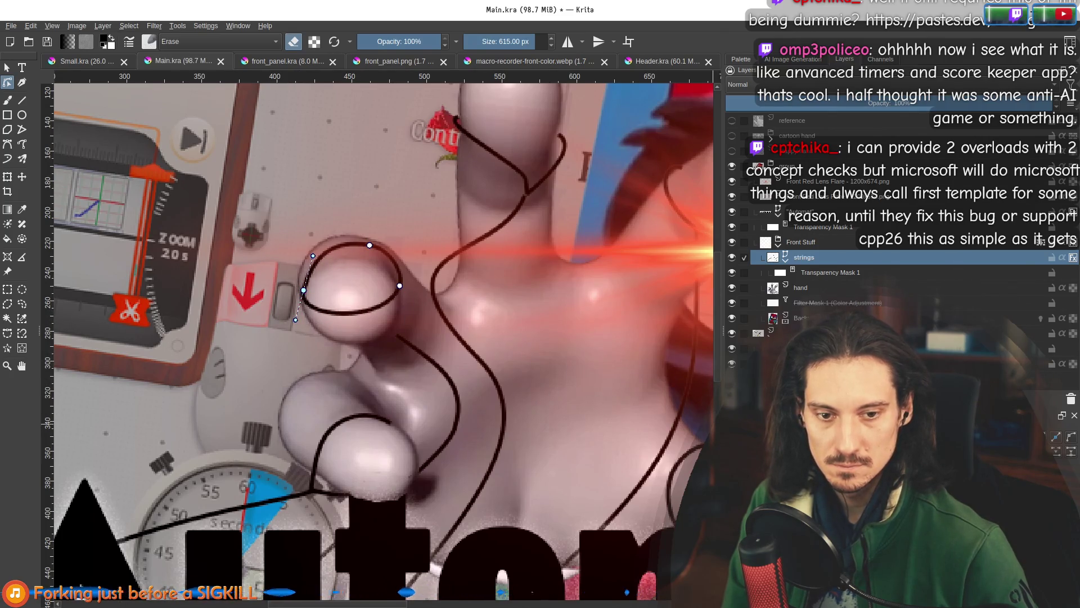
Drag the loop's nodes and handles so the string wraps snugly around the fingertip.
left_click_drag(307, 332, 315, 348)
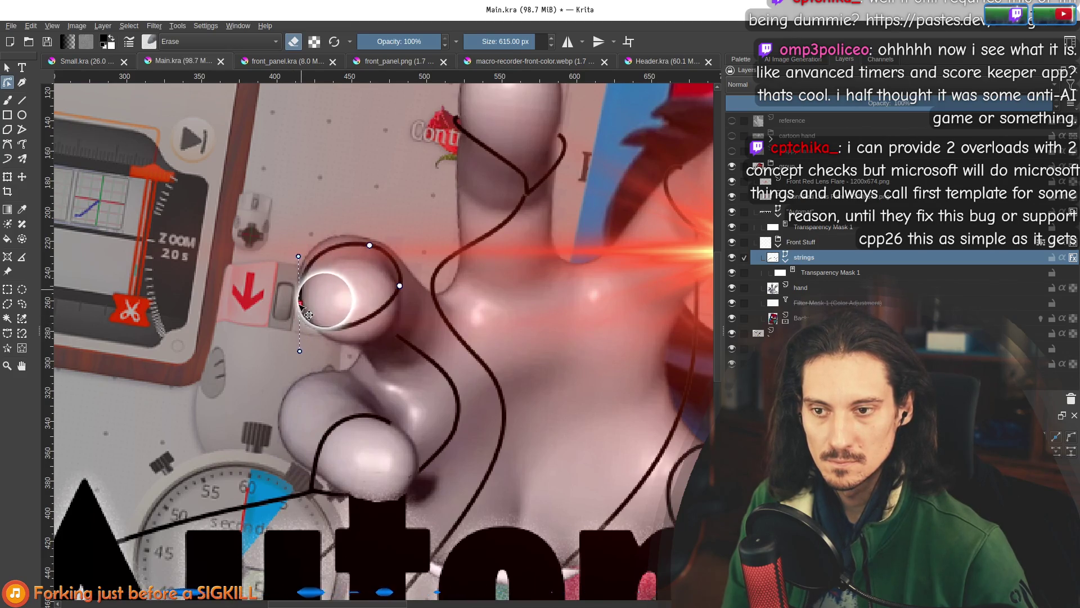
left_click_drag(401, 289, 404, 308)
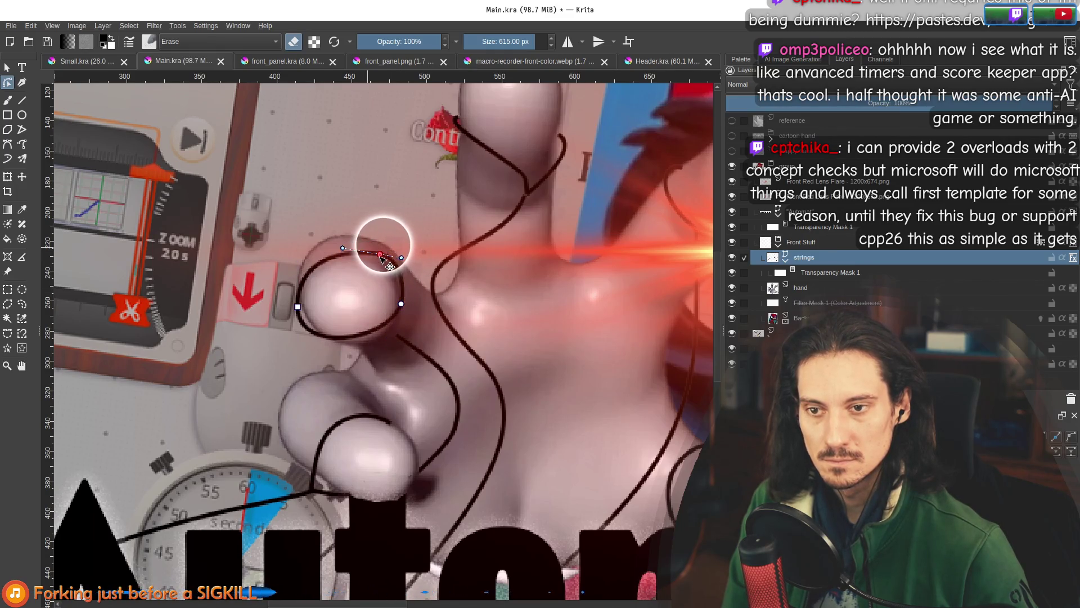
left_click_drag(377, 254, 349, 248)
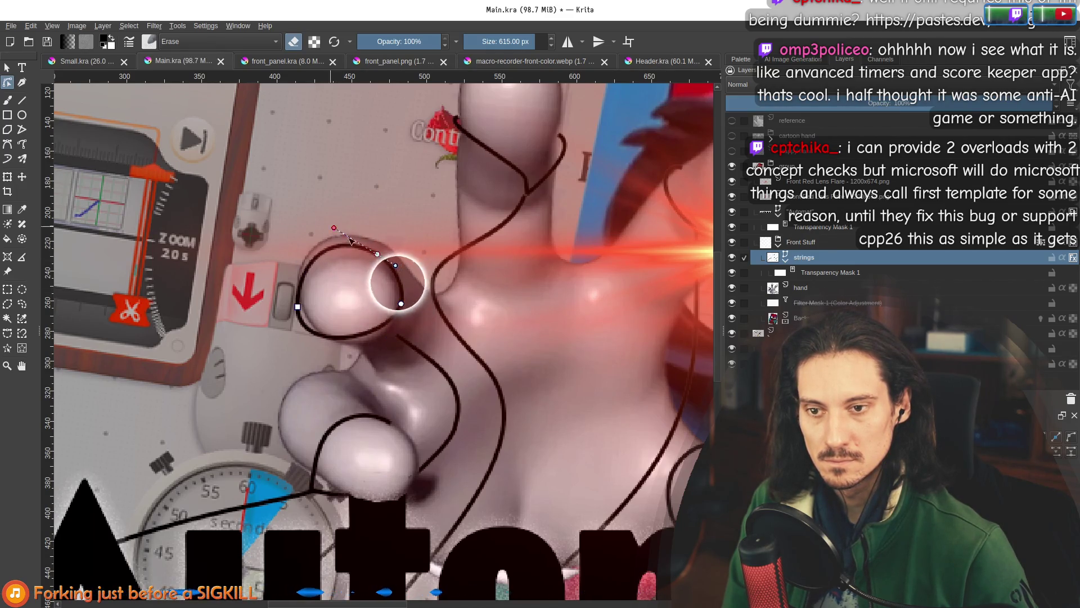
mouse_move(403, 304)
left_mouse_down()
mouse_move(397, 334)
mouse_move(405, 308)
mouse_move(403, 330)
mouse_move(417, 307)
mouse_move(395, 306)
left_mouse_up()
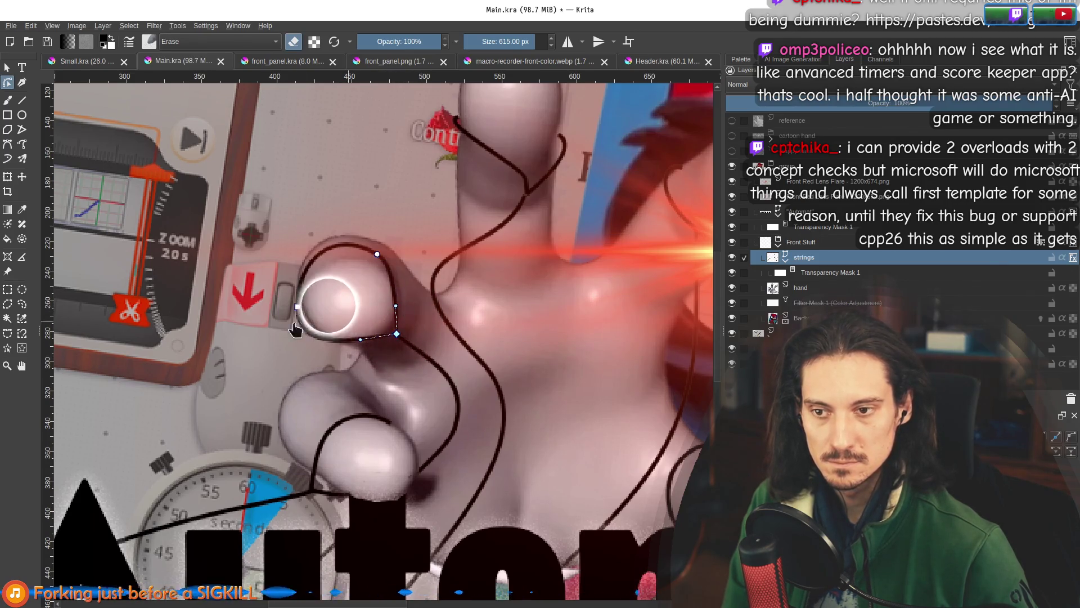
left_click_drag(298, 354, 299, 342)
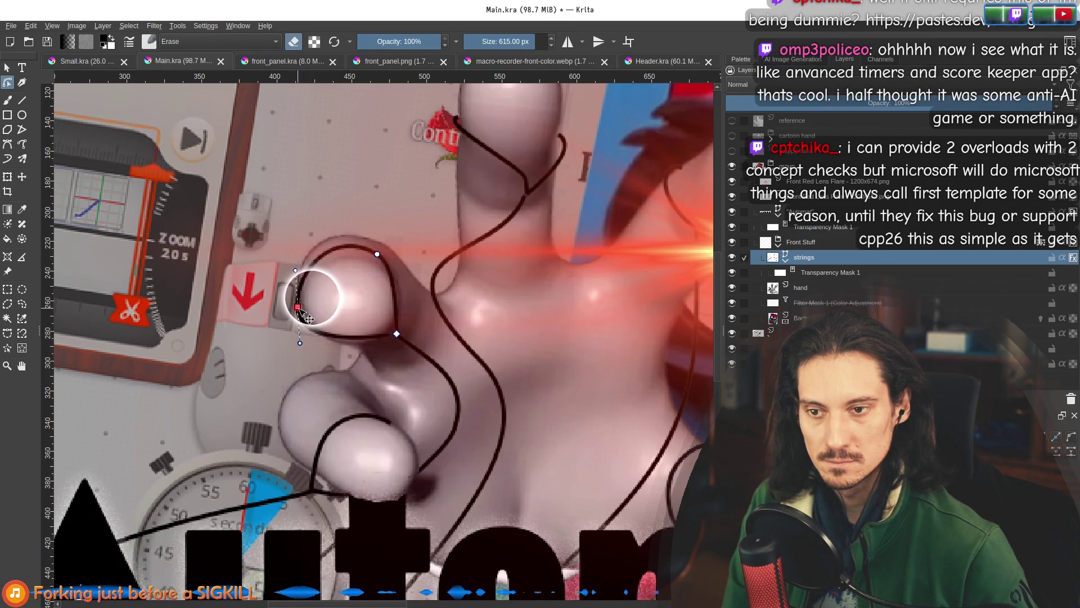
left_click_drag(297, 306, 297, 301)
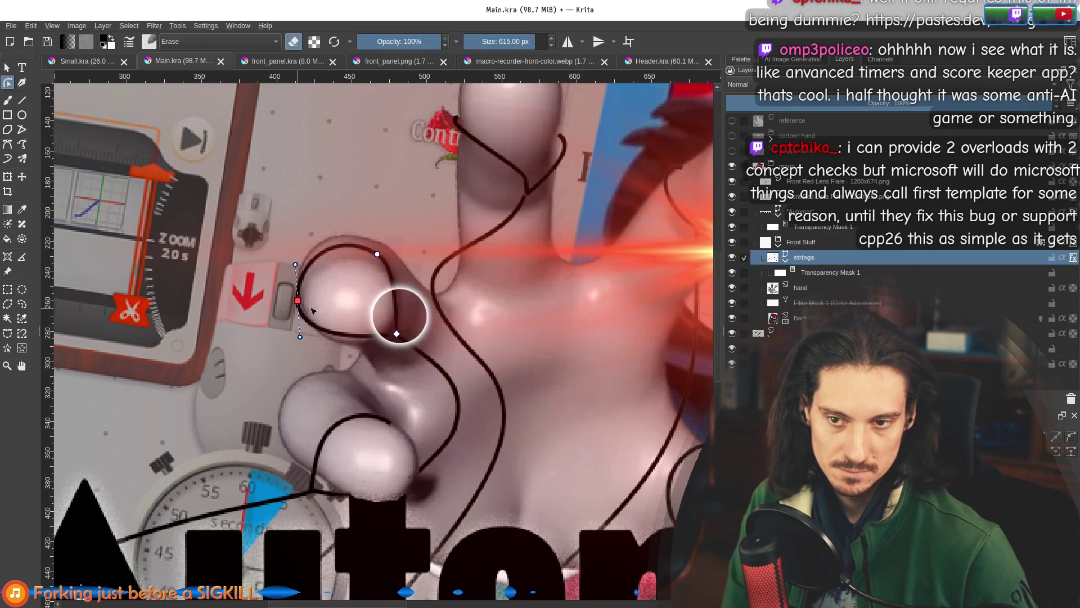
scroll(394, 360, "up", 3)
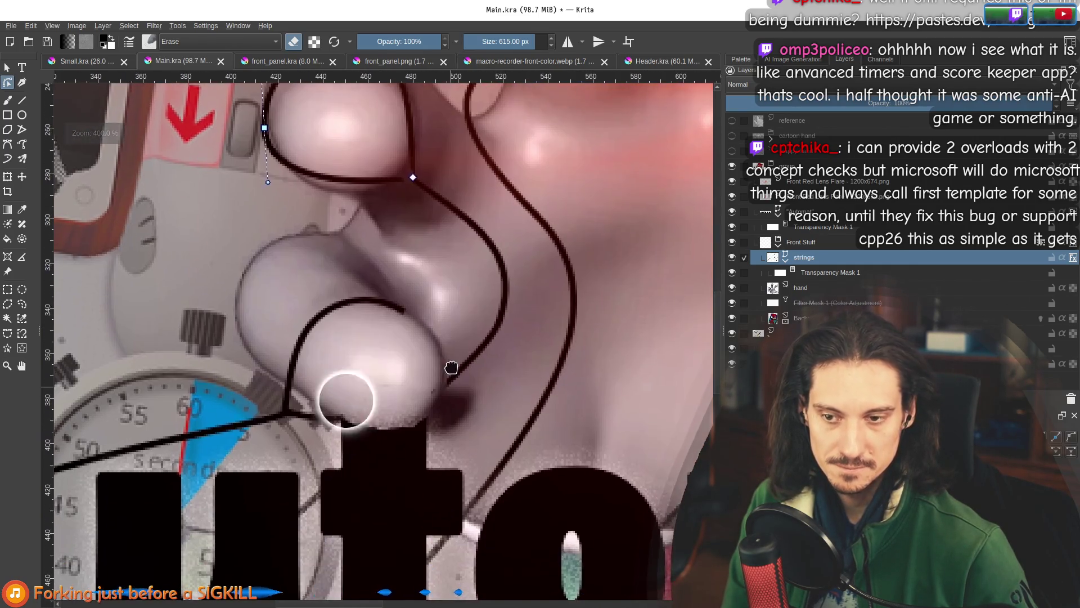
Draw a straight bezier strand down from the string loop's node.
left_click(395, 302)
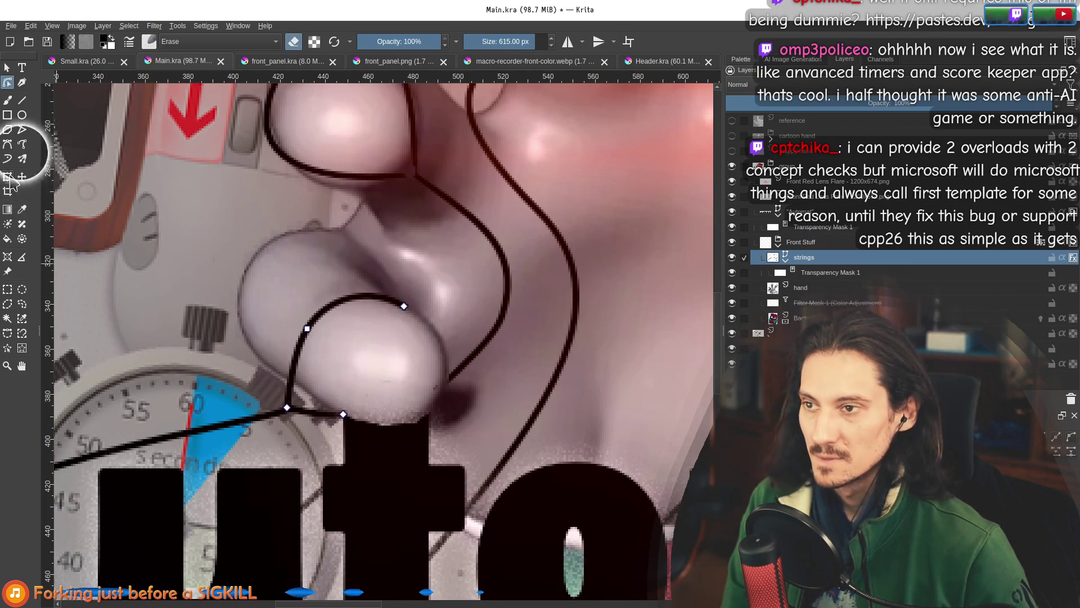
left_click(8, 144)
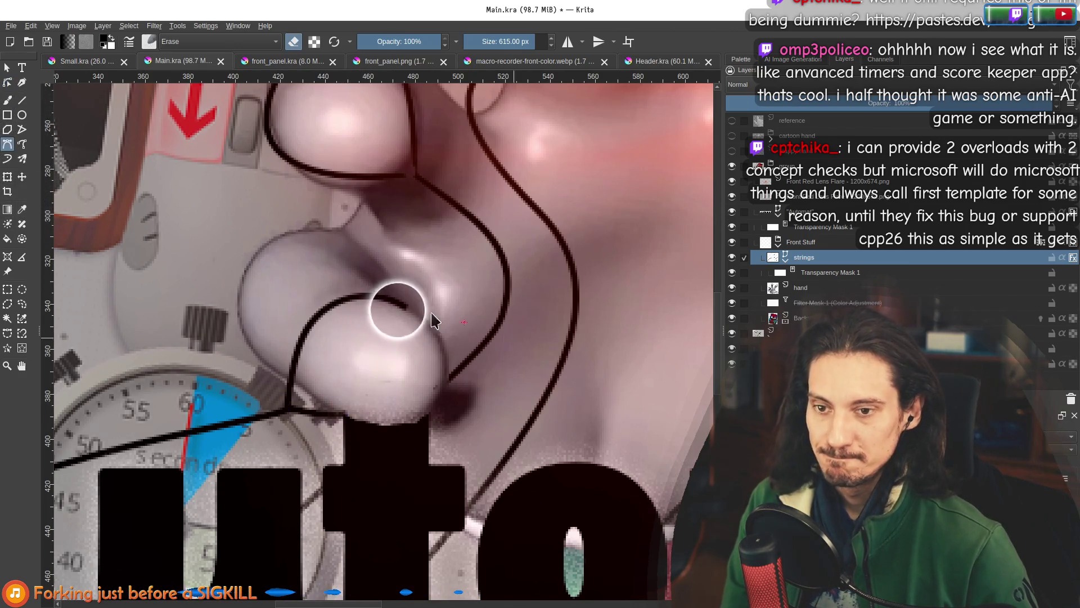
double_click(344, 415)
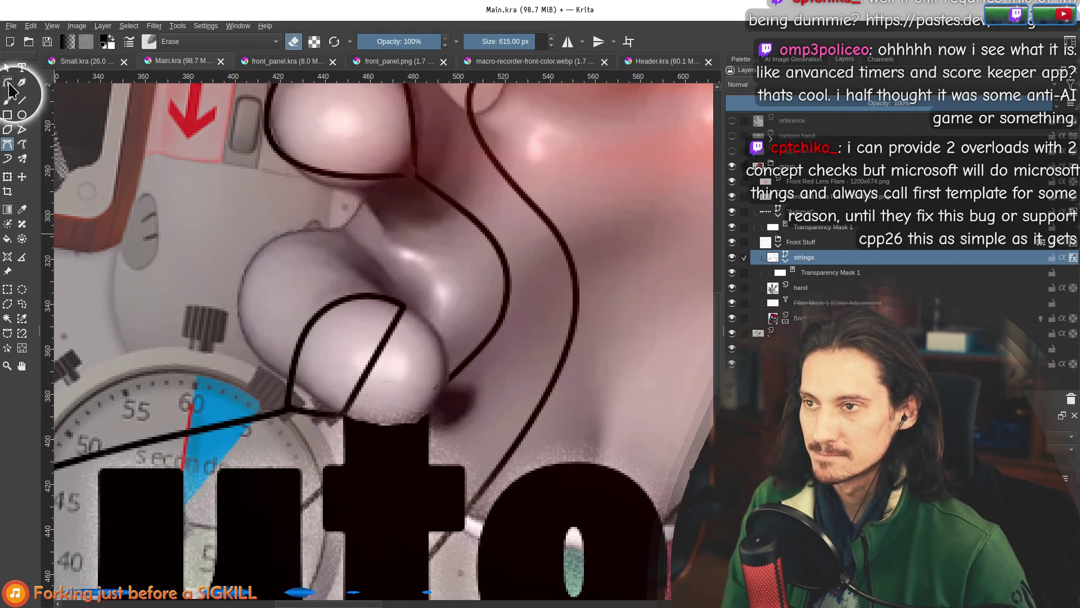
left_click(7, 83)
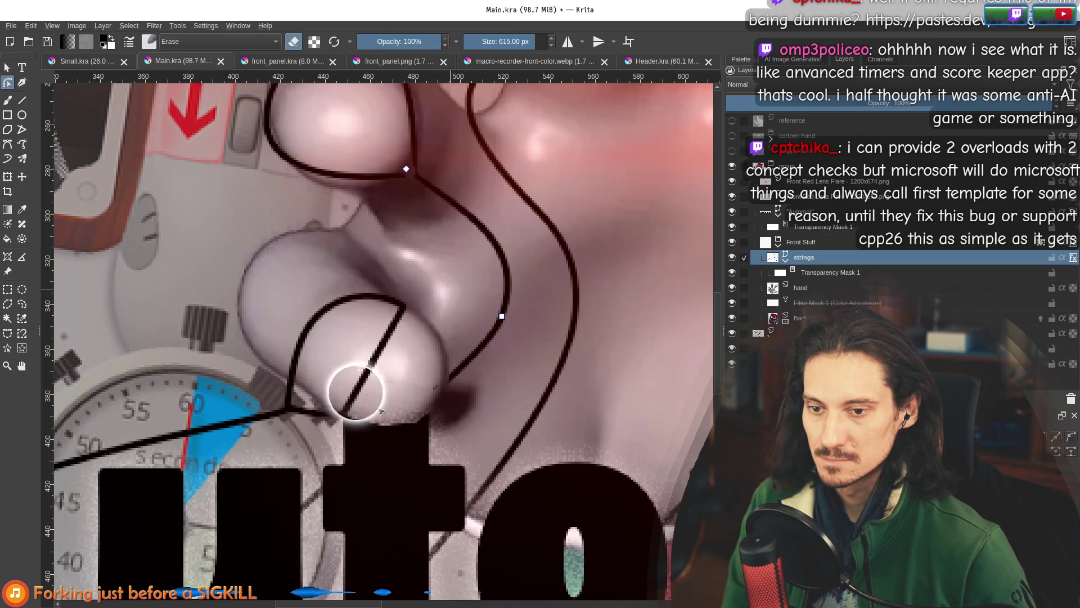
Bend the new strand into a curve that hugs the lower knuckle.
left_click(374, 304)
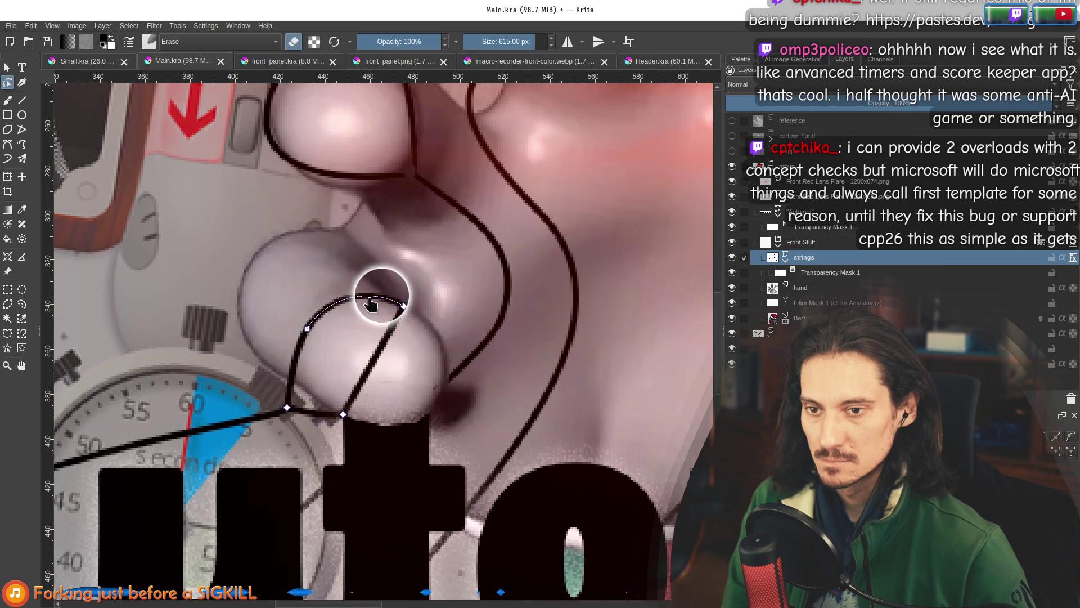
left_click(398, 307)
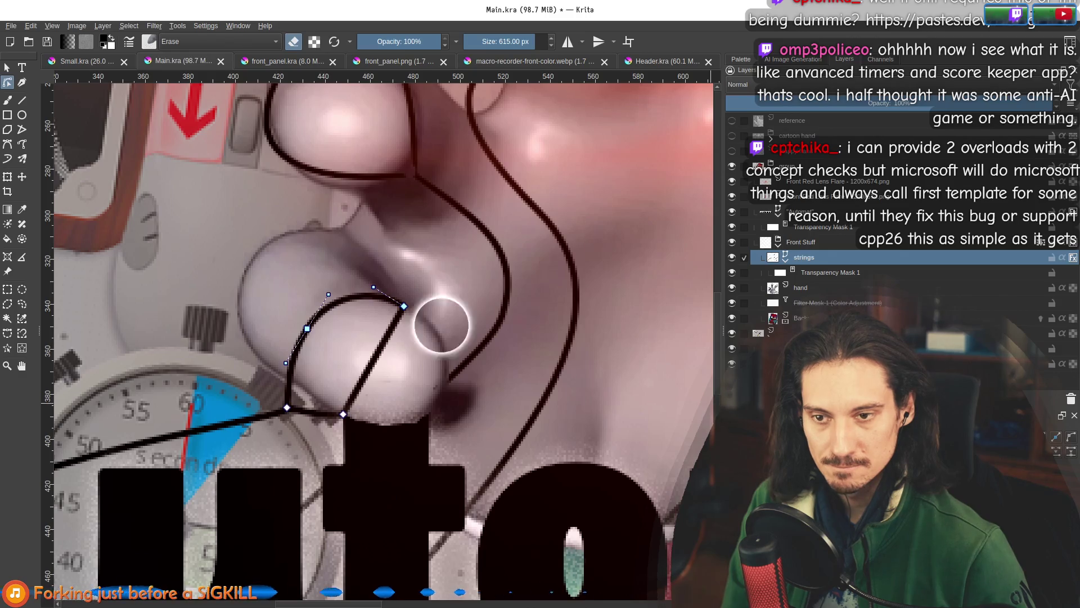
left_click_drag(390, 295, 354, 393)
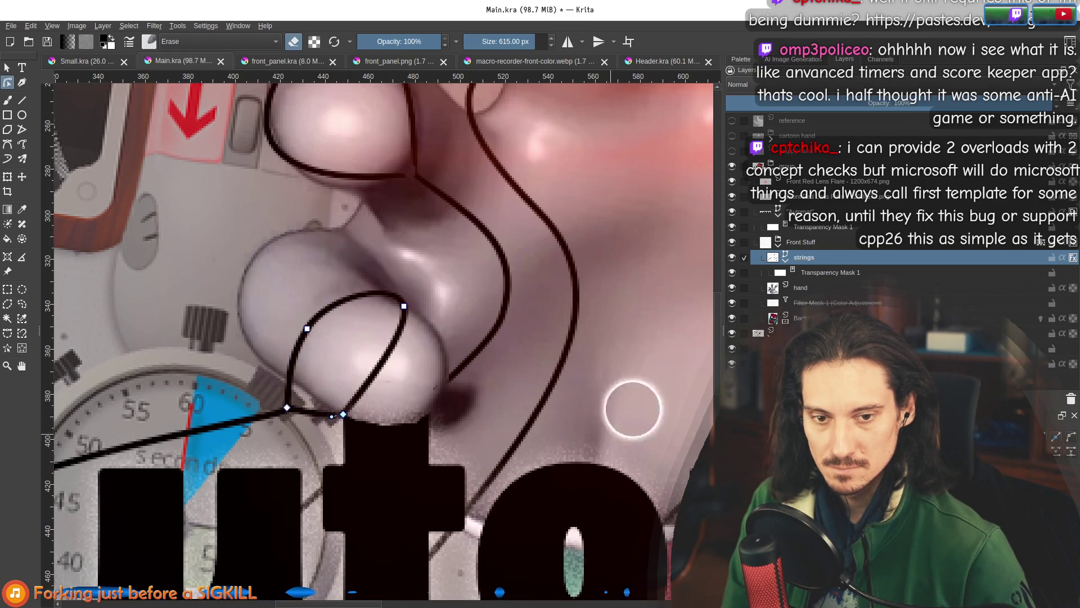
mouse_move(404, 376)
left_mouse_down()
mouse_move(309, 403)
mouse_move(265, 398)
mouse_move(239, 413)
mouse_move(328, 391)
mouse_move(255, 332)
mouse_move(322, 400)
mouse_move(296, 409)
mouse_move(358, 415)
left_mouse_up()
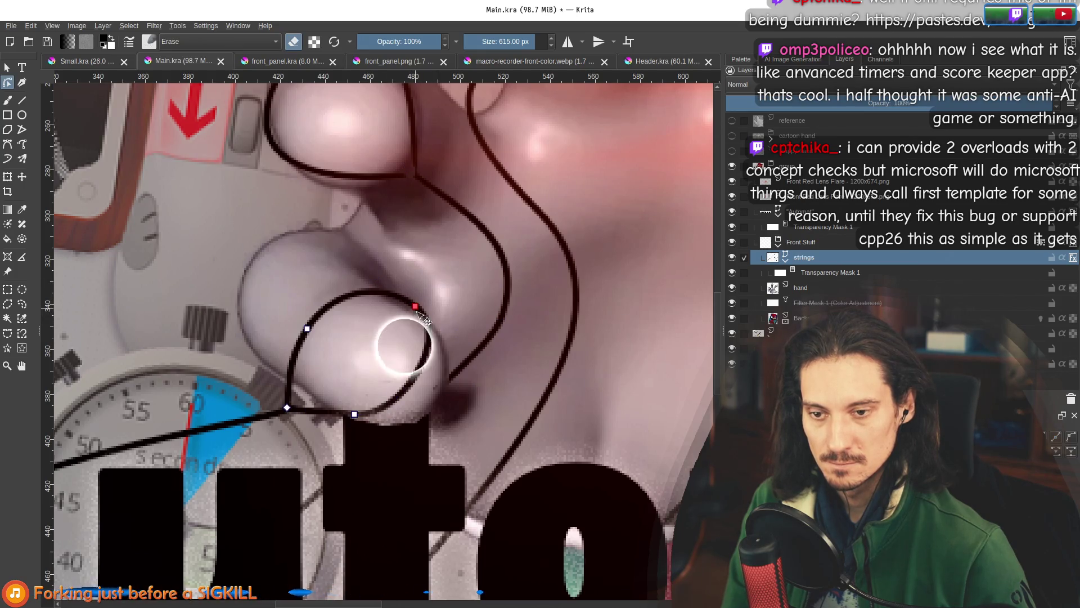
left_click_drag(413, 318, 418, 318)
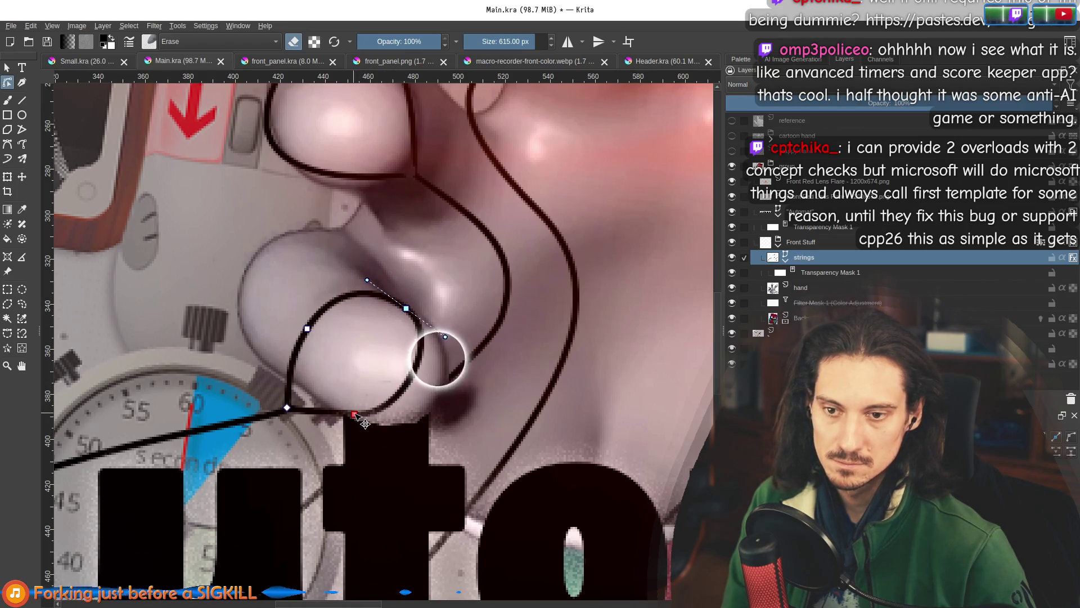
scroll(453, 423, "down", 2)
scroll(429, 372, "up", 1)
key("b")
left_click(816, 272)
Nudge the string loop's node slightly up and right on the strings layer.
scroll(447, 339, "up", 1)
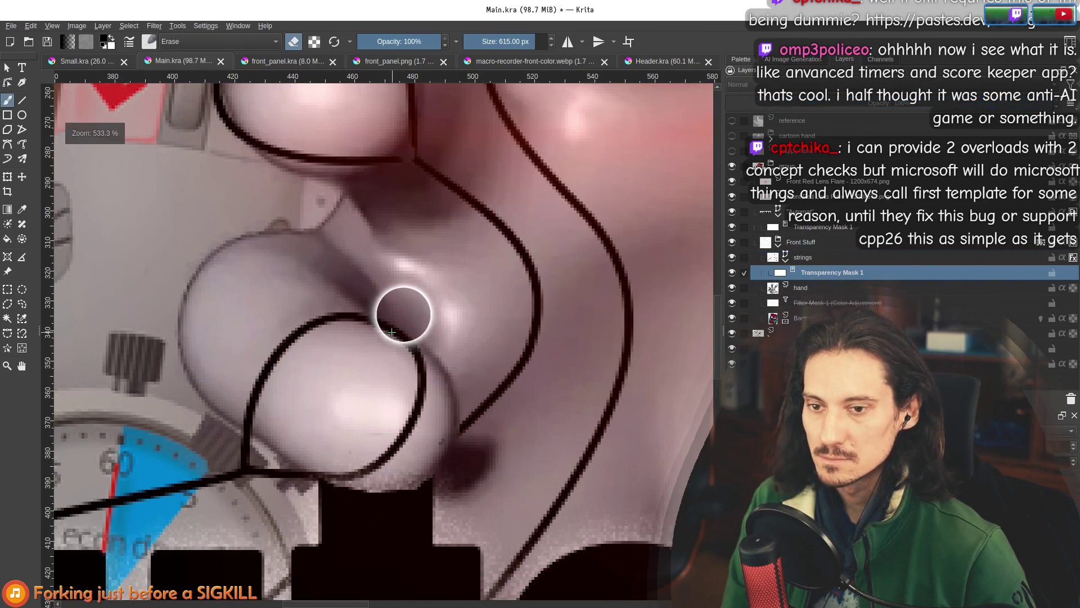
left_click(804, 257)
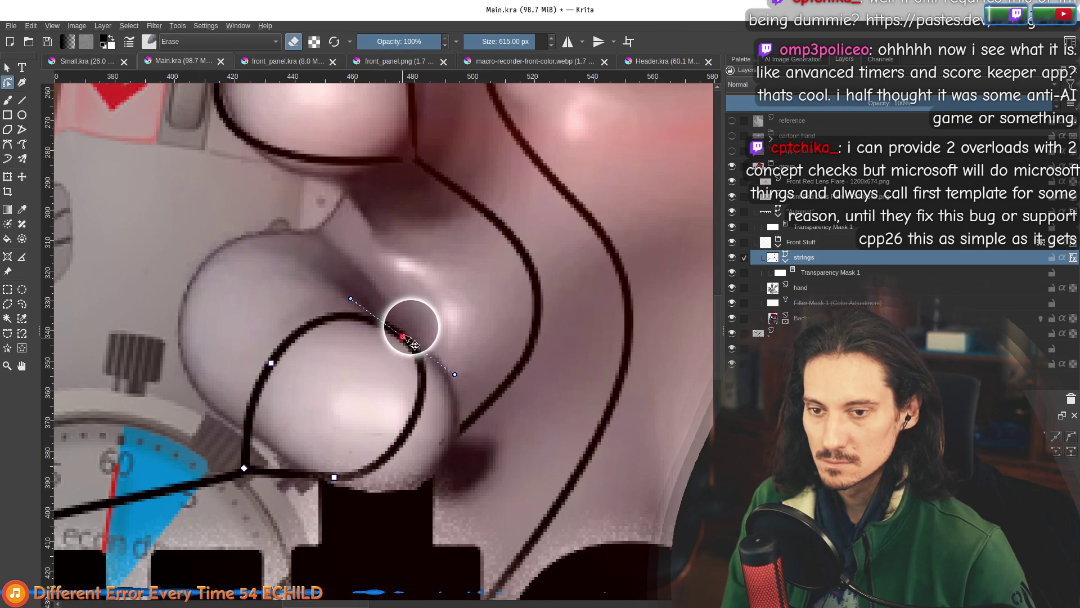
left_click_drag(414, 345, 418, 339)
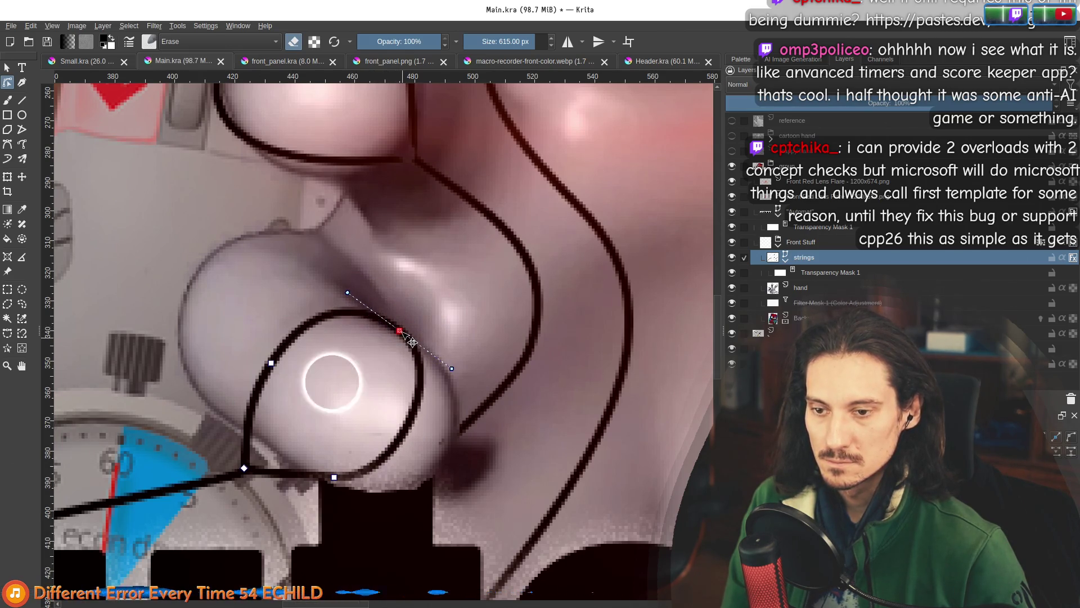
On the strings' transparency mask, choose a Normal brush preset at 32 px.
left_click(813, 272)
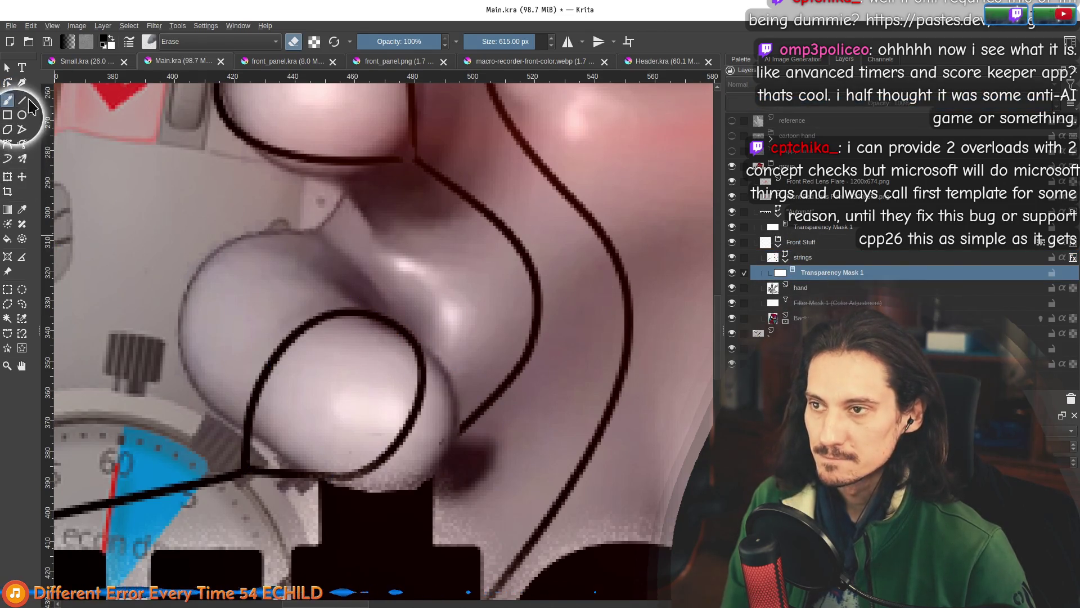
left_click(151, 42)
left_click(299, 89)
scroll(422, 332, "up", 2)
key("bracketleft")
key("bracketleft")
key("bracketleft")
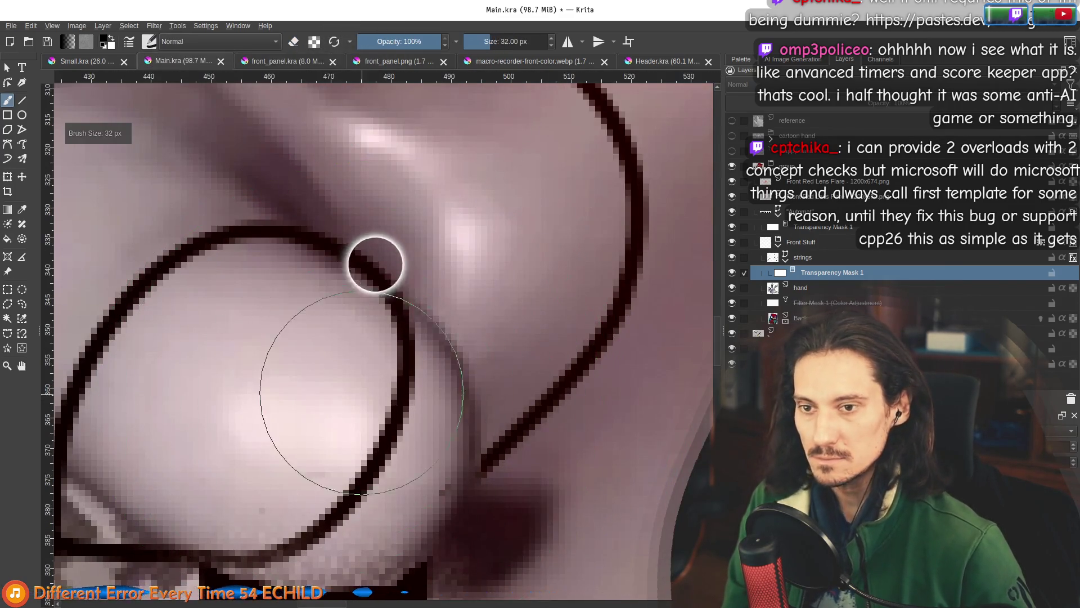
scroll(362, 392, "down", 2)
scroll(337, 386, "up", 1)
Mask out the string along the fingertip's right edge.
mouse_move(396, 297)
left_mouse_down()
mouse_move(403, 369)
mouse_move(294, 487)
mouse_move(266, 502)
mouse_move(349, 436)
mouse_move(441, 436)
left_mouse_up()
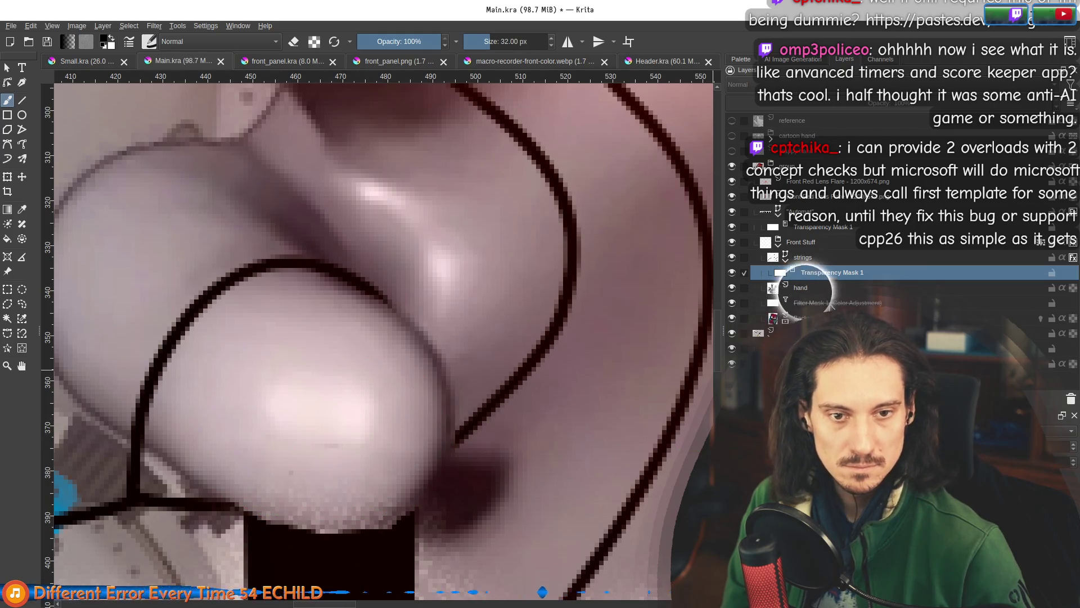
scroll(333, 502, "down", 5)
key("Page_Up")
key("Page_Up")
key("Page_Up")
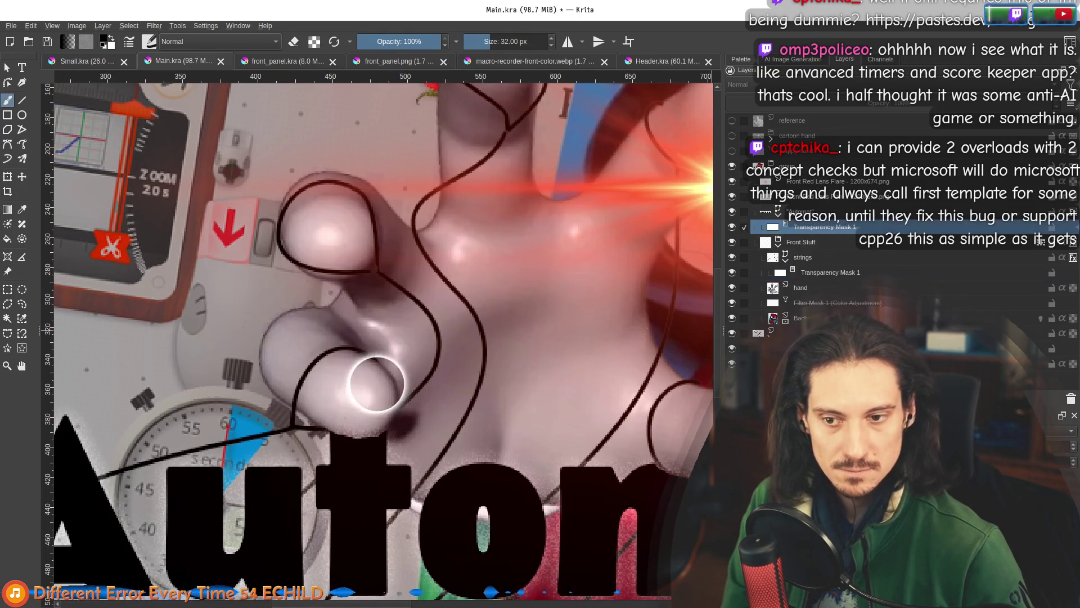
scroll(376, 383, "up", 3)
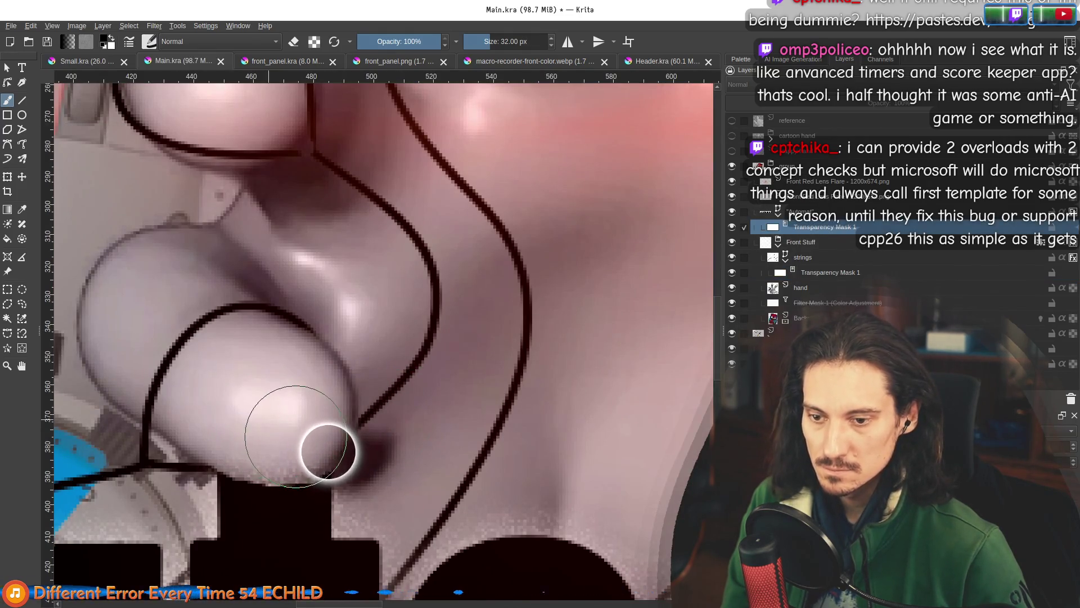
scroll(295, 436, "down", 4)
scroll(294, 269, "up", 2)
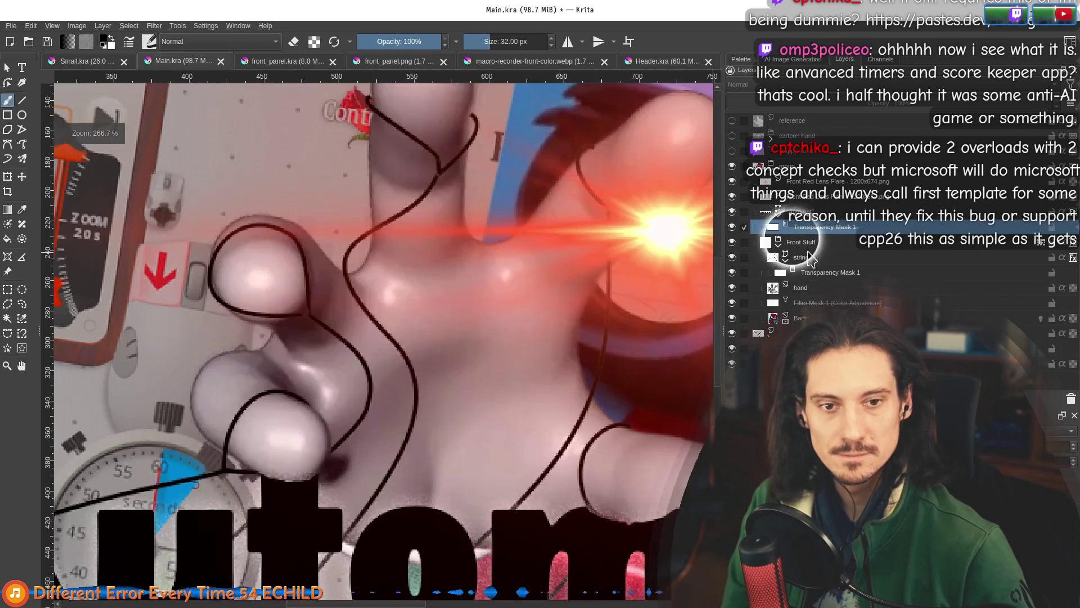
Mask out the string passing under the fingertip's bottom edge.
left_click(827, 272)
scroll(258, 229, "up", 1)
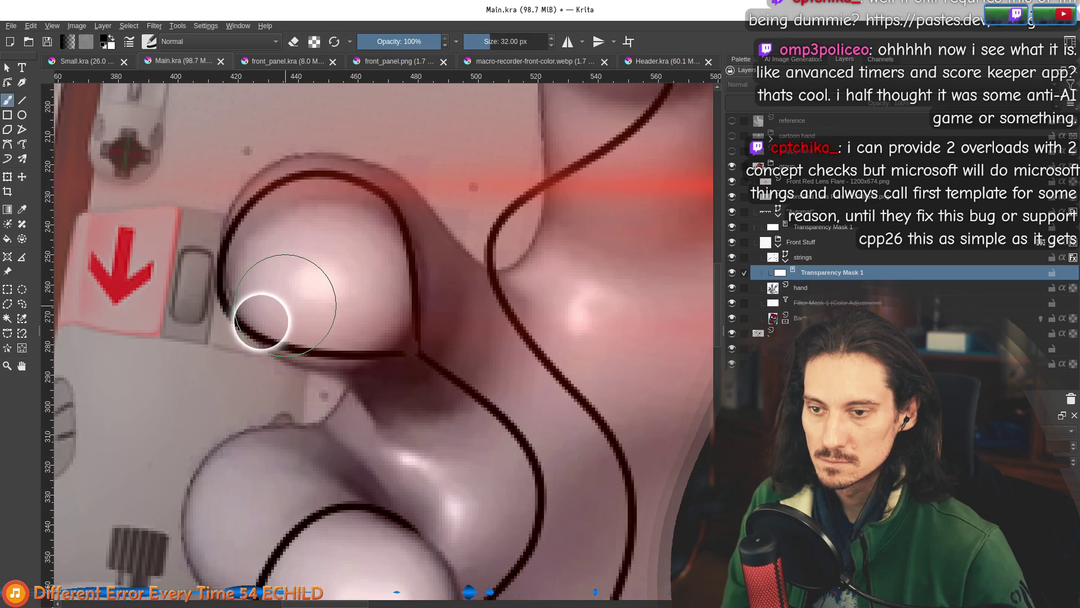
left_click_drag(264, 325, 389, 347)
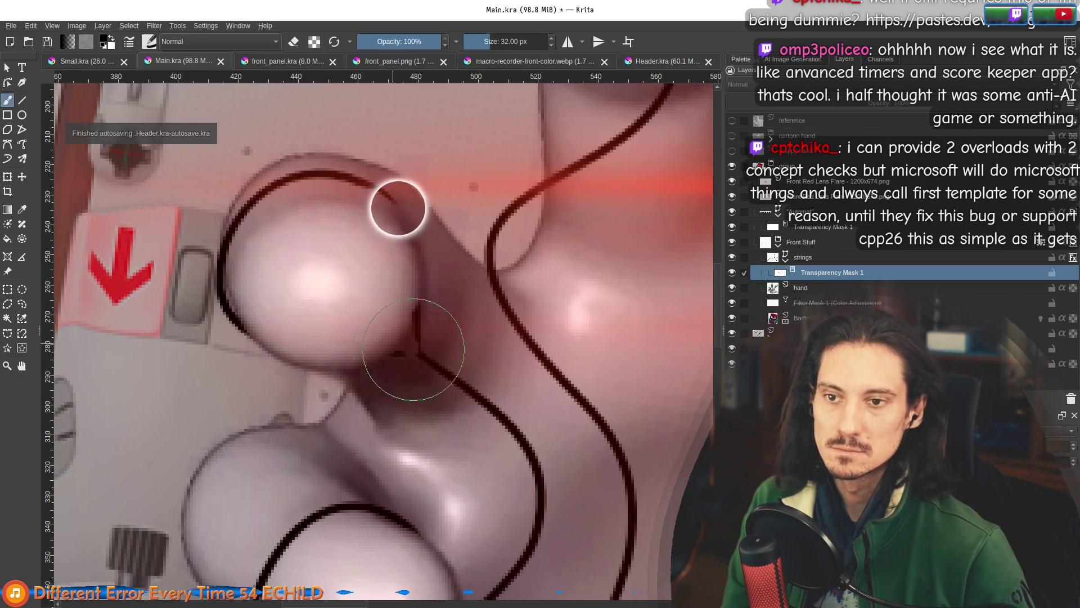
scroll(302, 260, "down", 1)
scroll(340, 272, "up", 2)
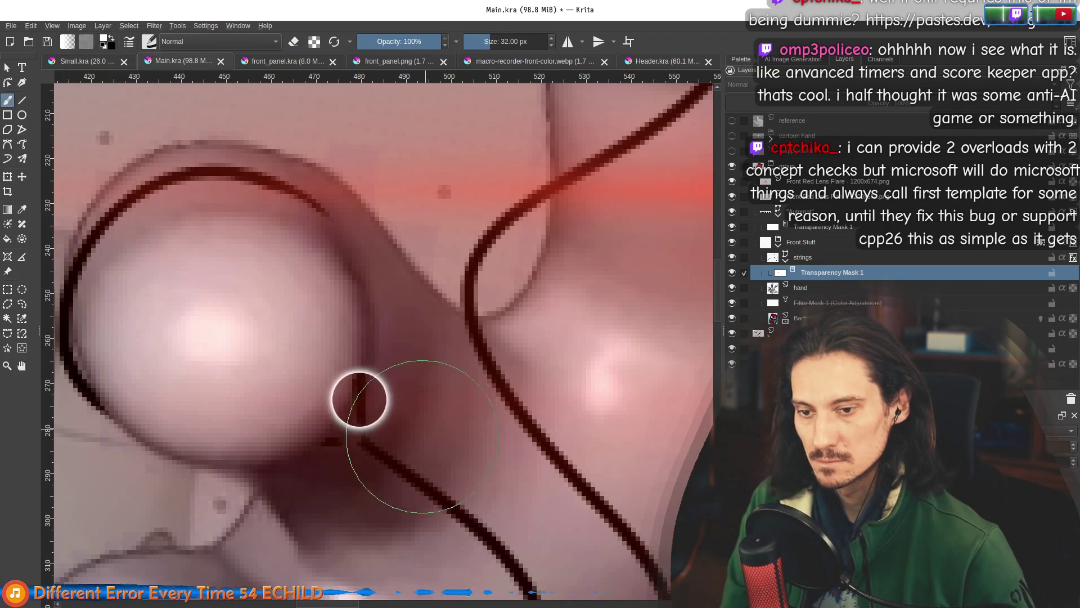
scroll(362, 410, "down", 4)
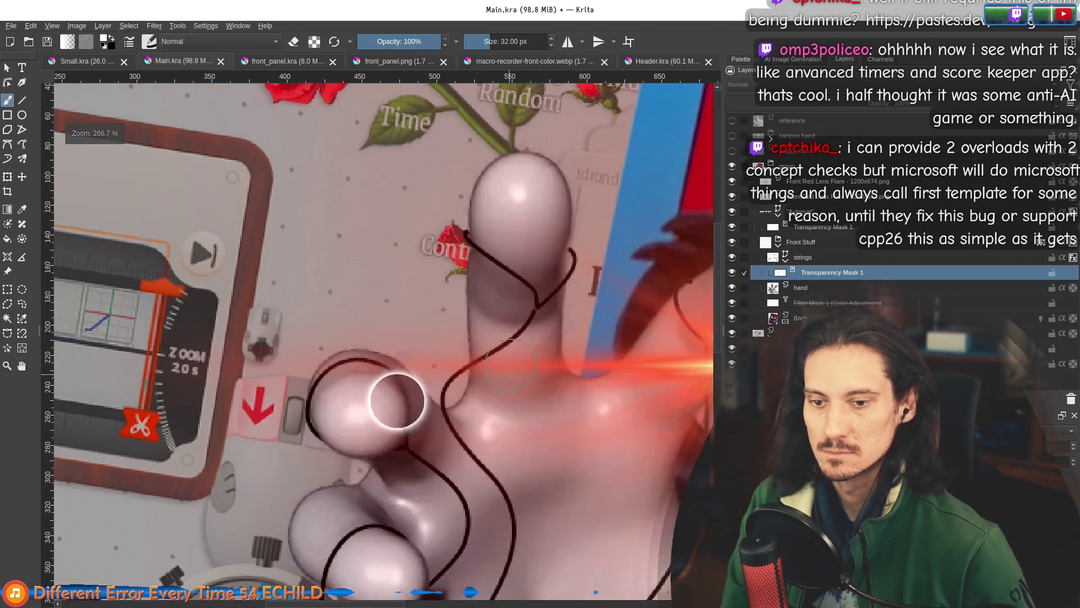
left_click_drag(572, 411, 444, 364)
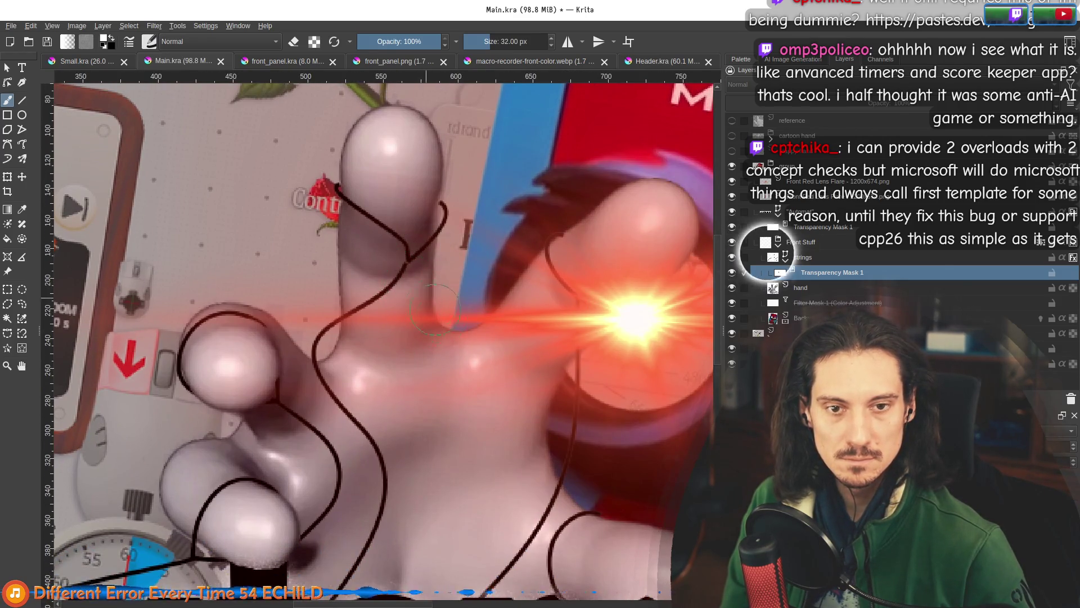
scroll(434, 253, "down", 3)
left_click_drag(455, 347, 441, 215)
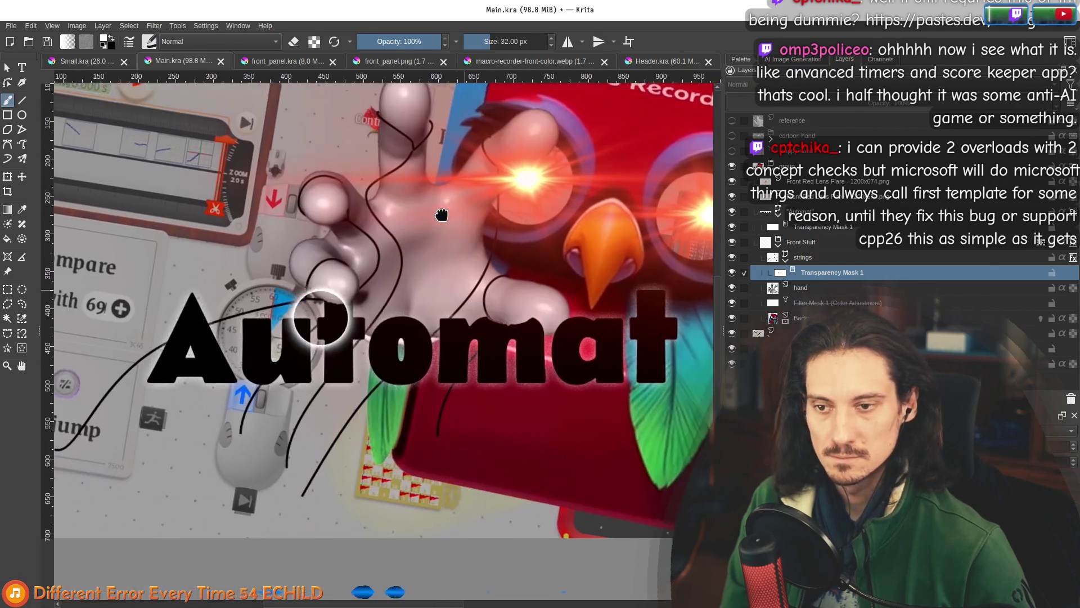
scroll(537, 280, "down", 3)
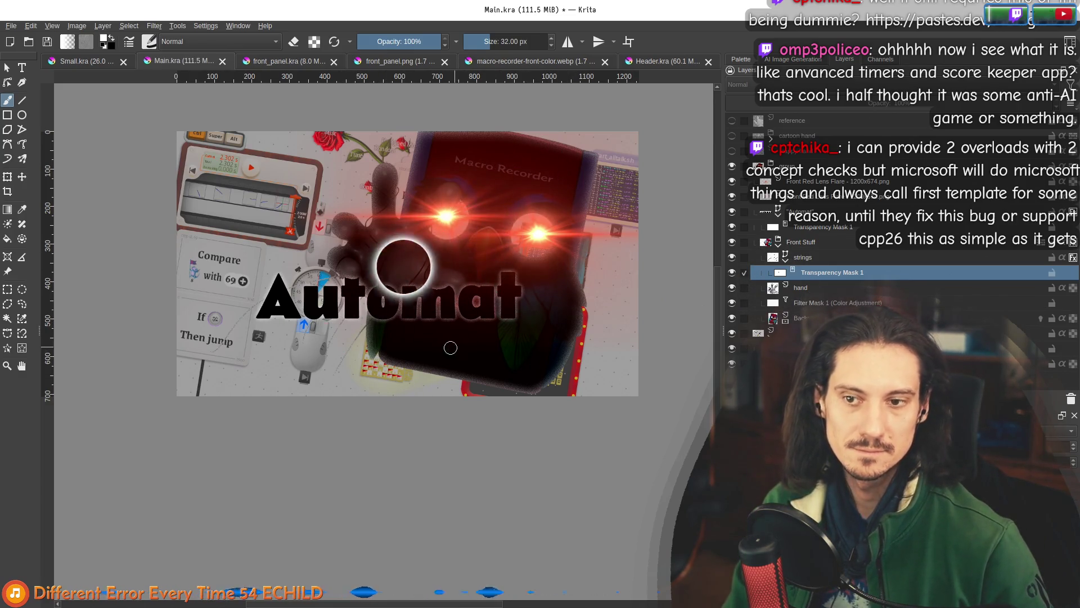
Move the Automat title layer into position across the robot hand.
mouse_move(345, 321)
left_mouse_down()
mouse_move(550, 451)
mouse_move(500, 440)
left_mouse_up()
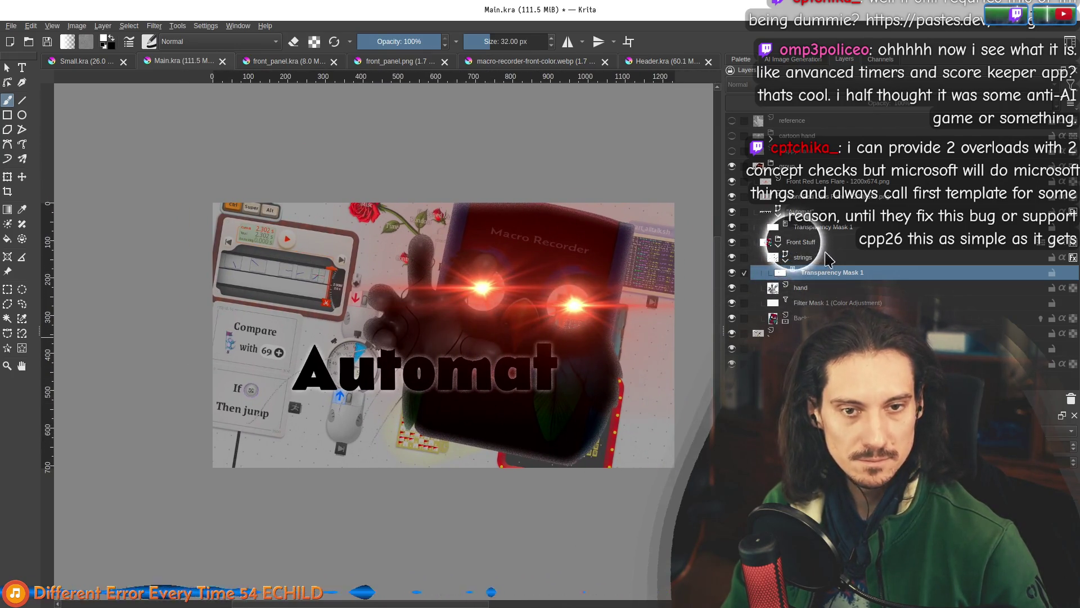
left_click(829, 304)
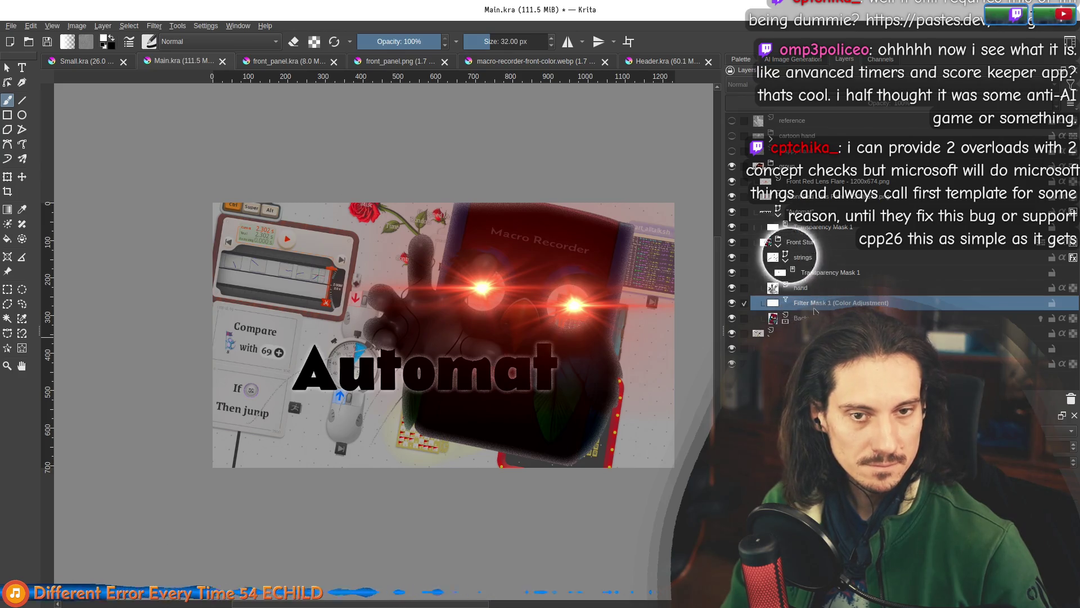
left_click(826, 216)
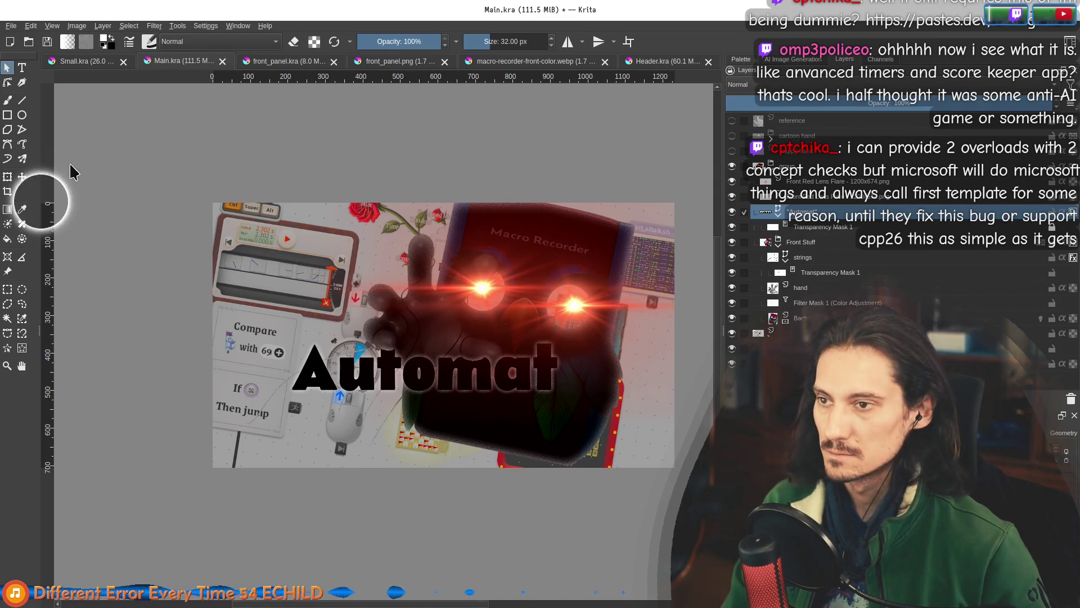
left_click(22, 177)
mouse_move(437, 376)
left_mouse_down()
mouse_move(429, 362)
mouse_move(424, 397)
mouse_move(406, 398)
left_mouse_up()
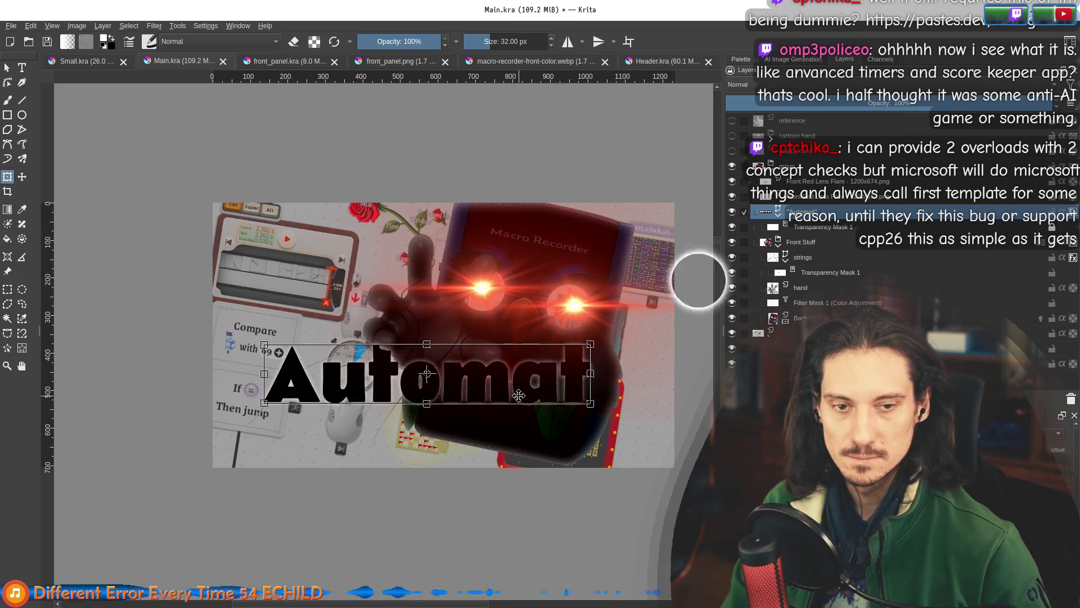
left_click(1046, 228)
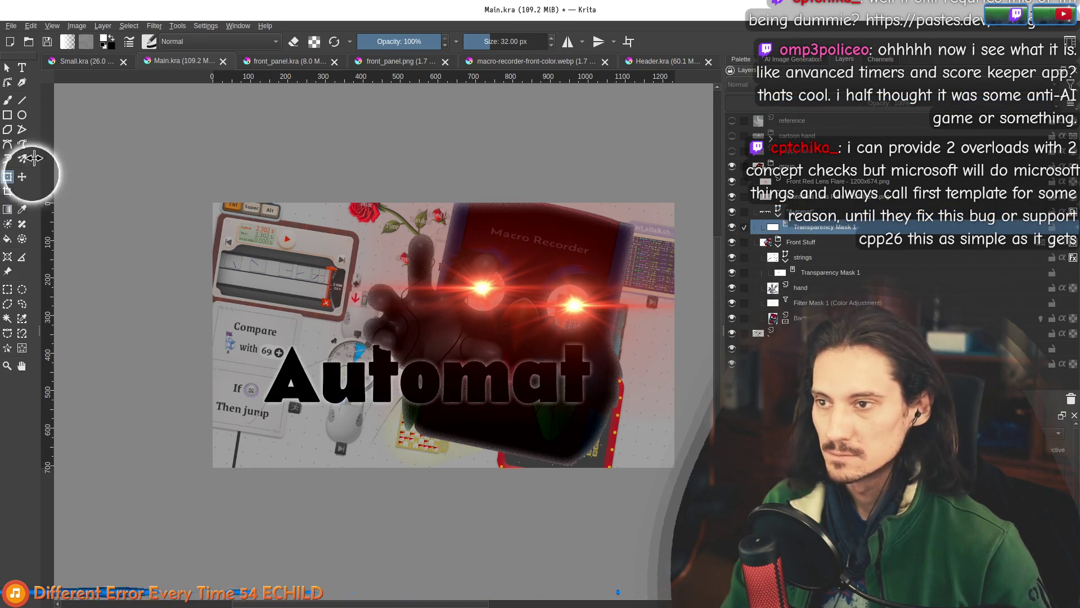
Paint the Automat transparency mask to hide the letters behind the fingertip.
left_click(7, 100)
scroll(398, 477, "up", 6)
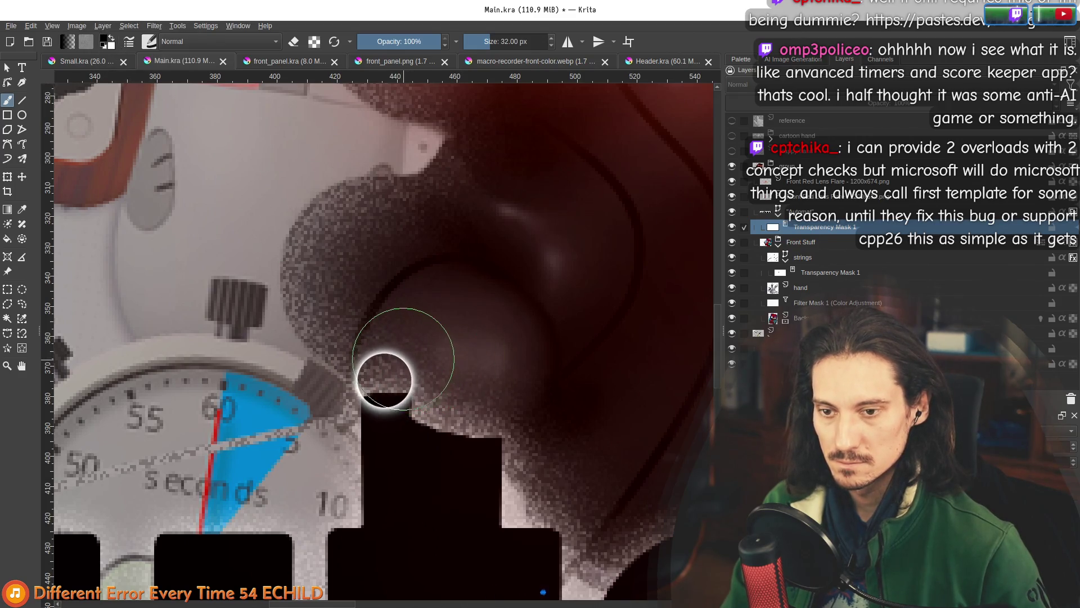
scroll(439, 332, "down", 5)
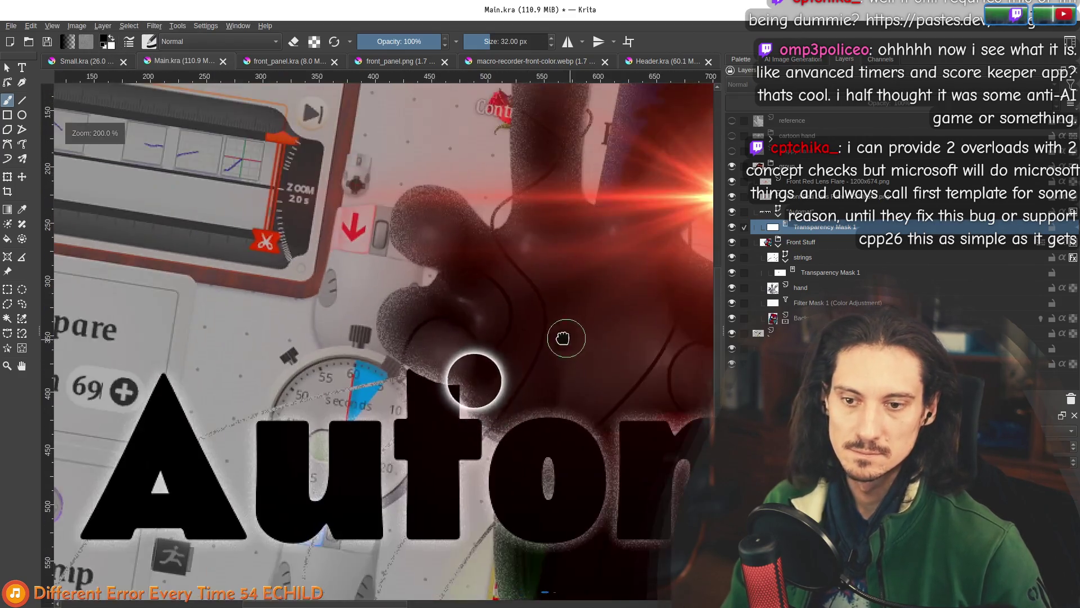
left_click_drag(563, 340, 411, 314)
scroll(371, 318, "up", 1)
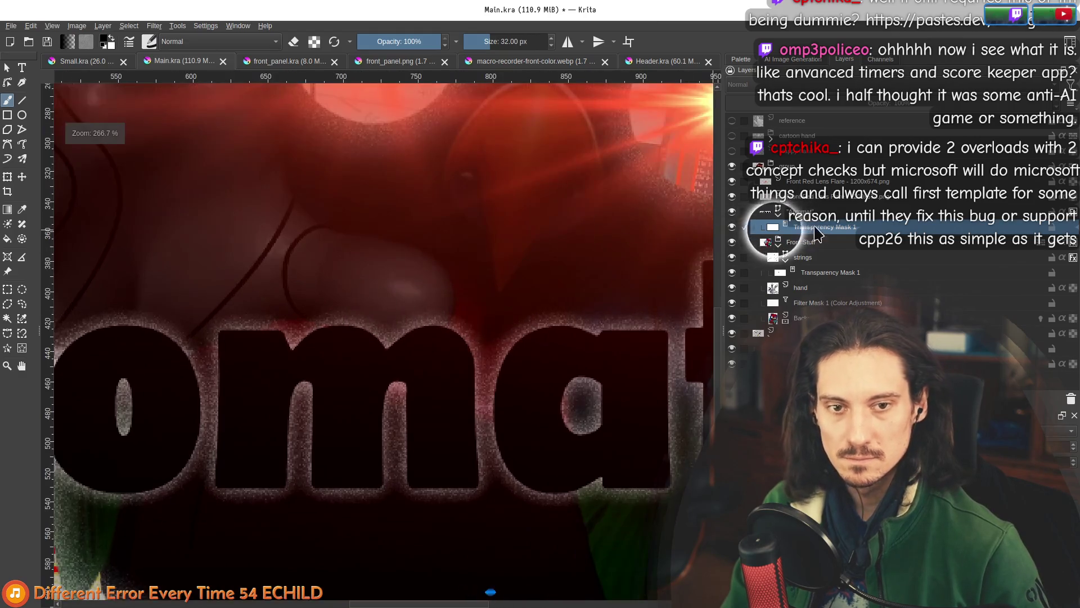
left_click(837, 211)
left_click(821, 227)
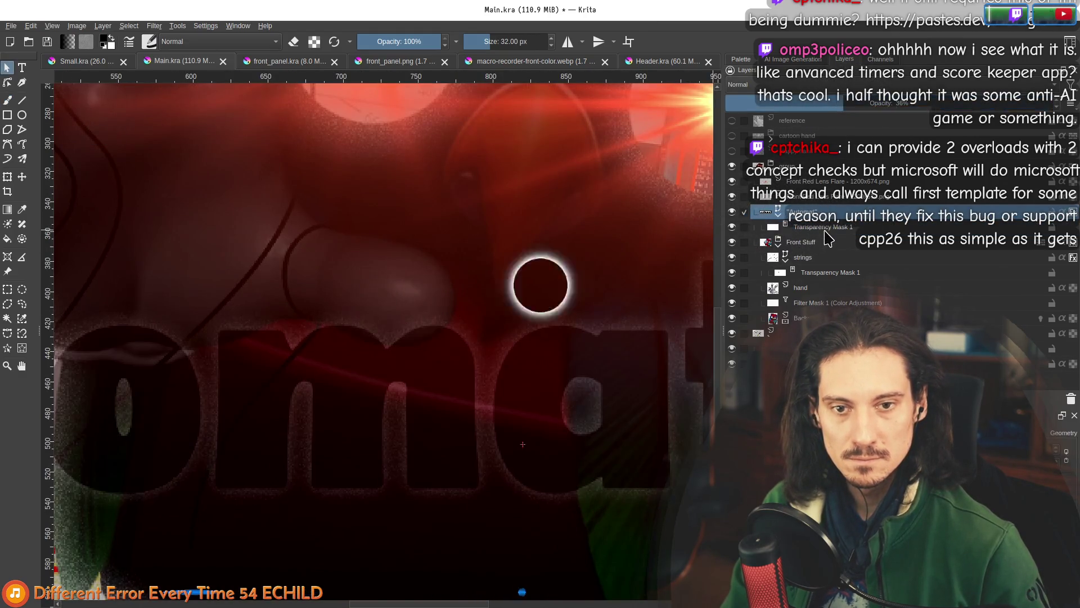
scroll(338, 331, "up", 3)
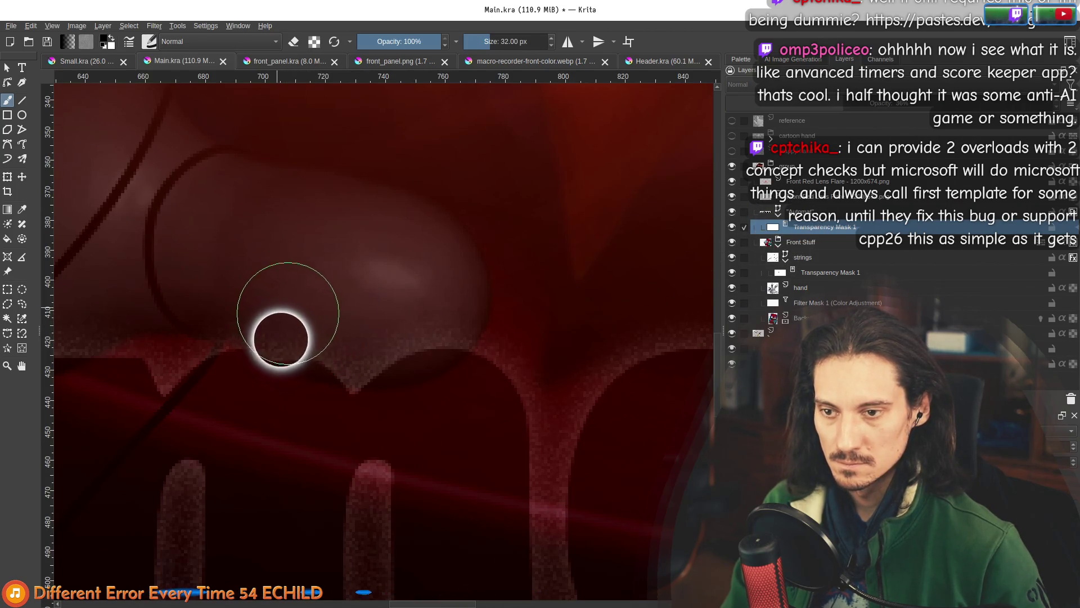
mouse_move(344, 336)
left_mouse_down()
mouse_move(321, 313)
mouse_move(273, 314)
mouse_move(345, 321)
mouse_move(362, 340)
mouse_move(434, 309)
mouse_move(385, 338)
mouse_move(352, 323)
mouse_move(396, 311)
mouse_move(424, 331)
left_mouse_up()
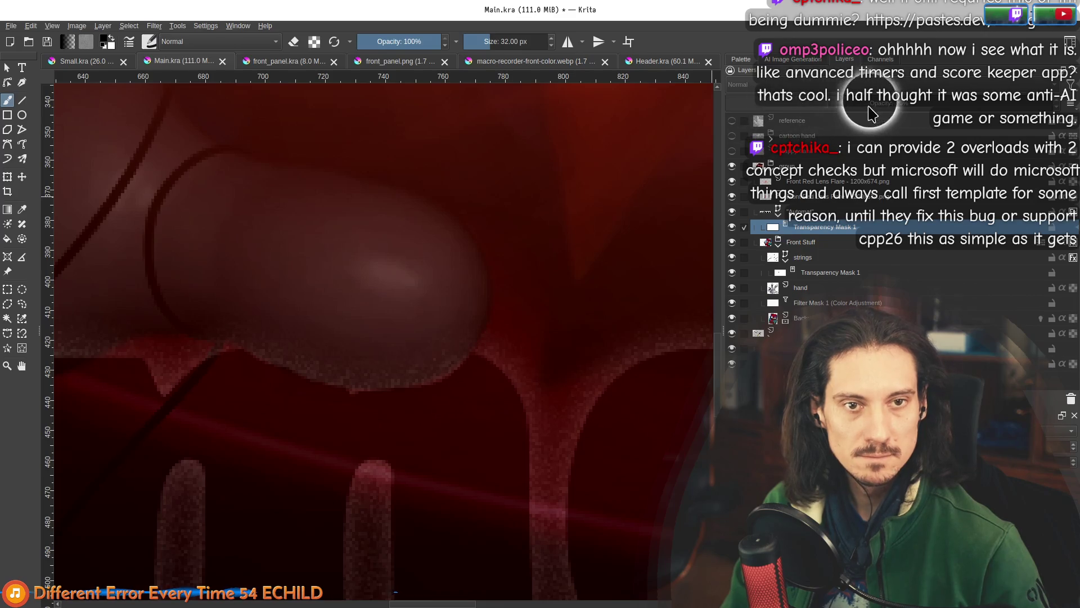
Refine the title mask along the finger edges with a smaller brush.
left_click(802, 212)
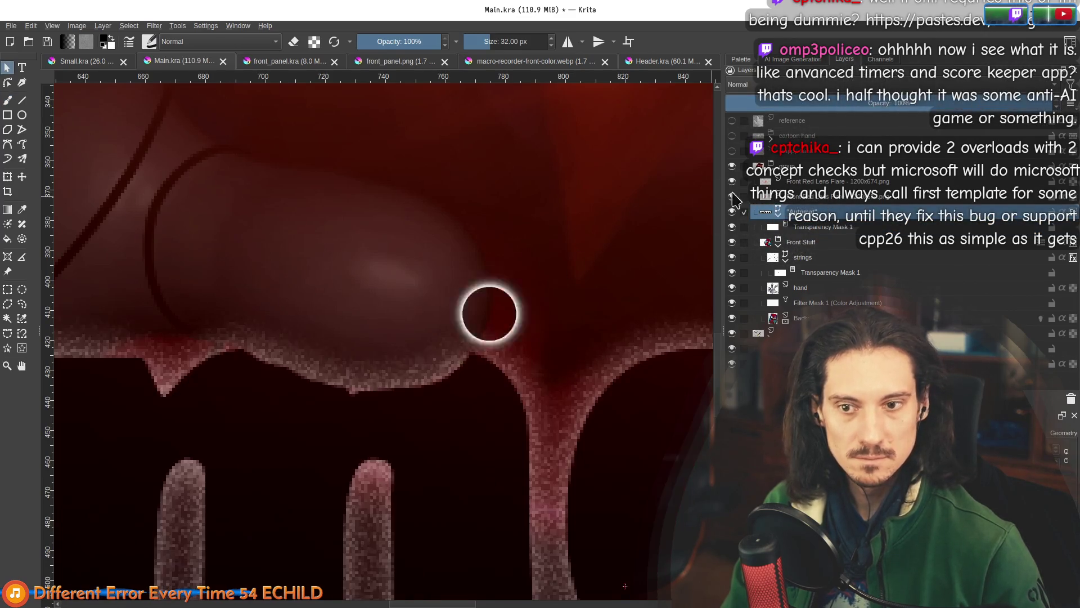
key("b")
scroll(369, 367, "down", 2)
scroll(415, 296, "up", 2)
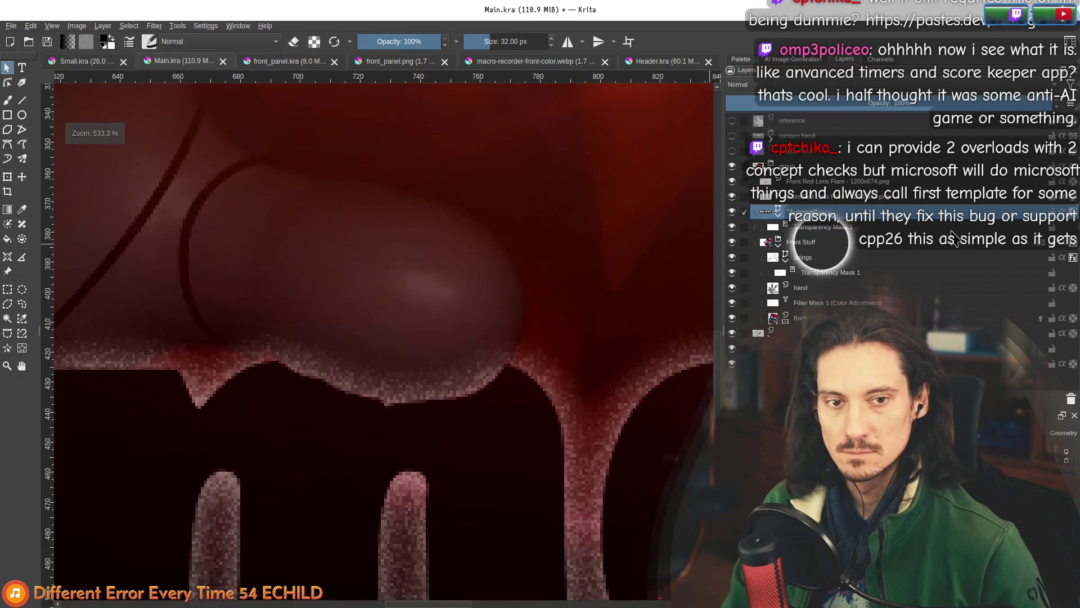
left_click(853, 230)
scroll(348, 318, "up", 2)
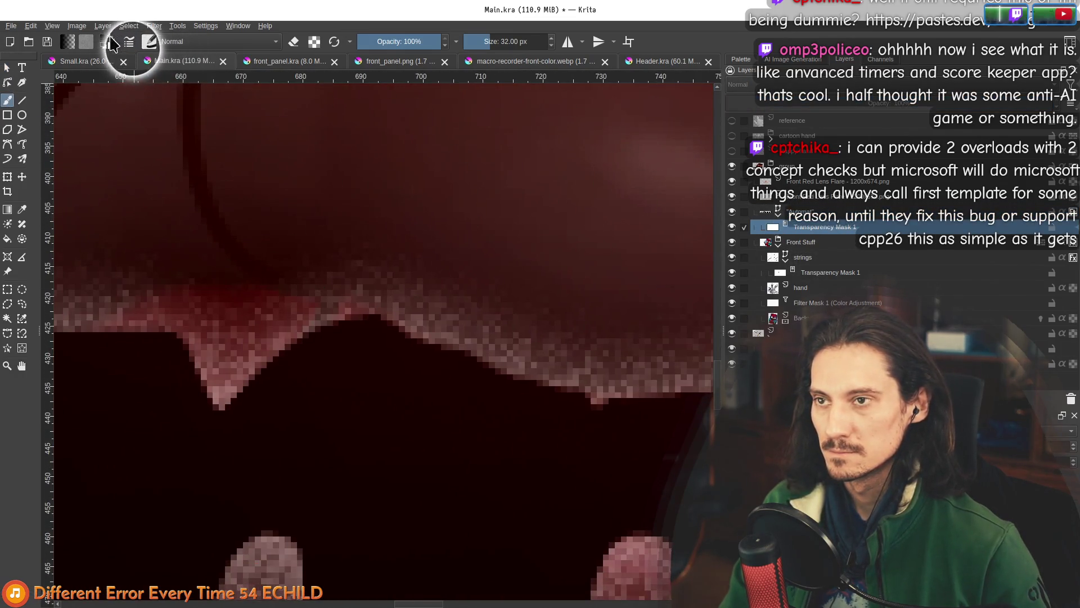
mouse_move(379, 378)
left_mouse_down()
mouse_move(381, 309)
mouse_move(424, 323)
left_mouse_up()
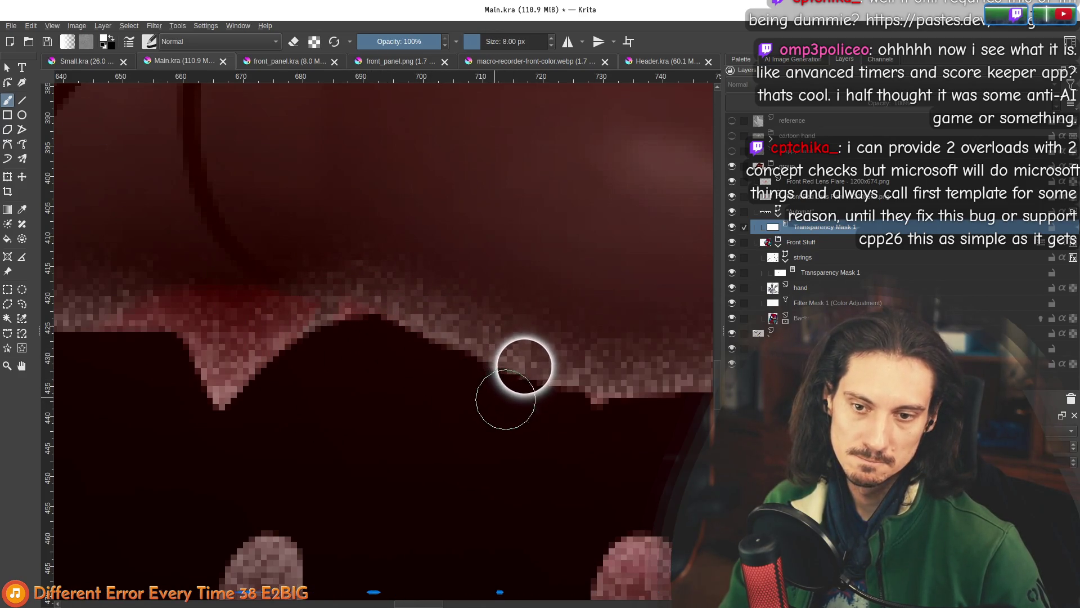
scroll(554, 369, "down", 6)
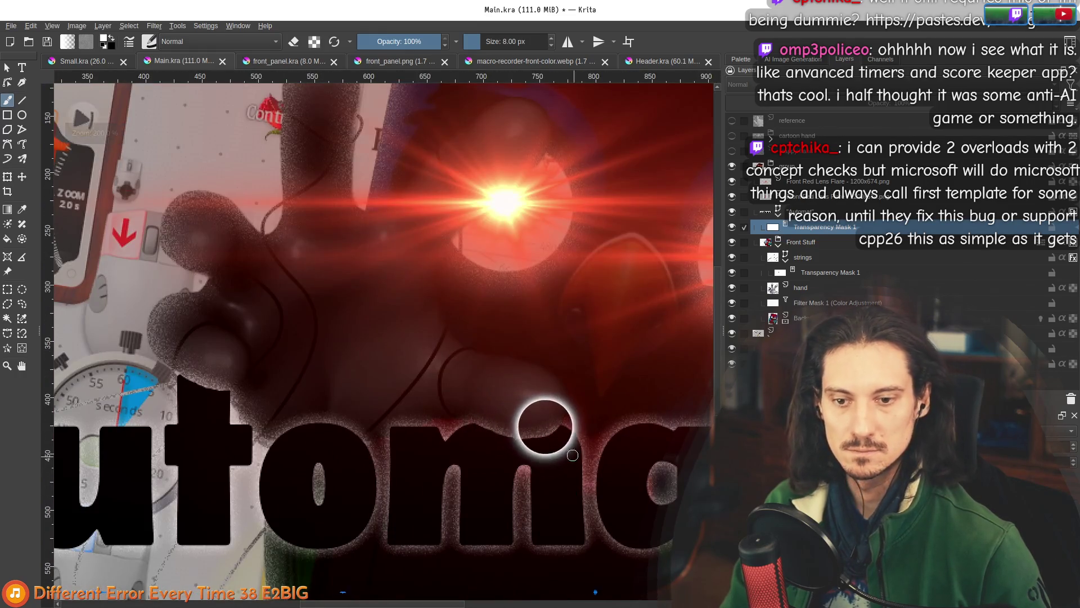
scroll(555, 419, "down", 3)
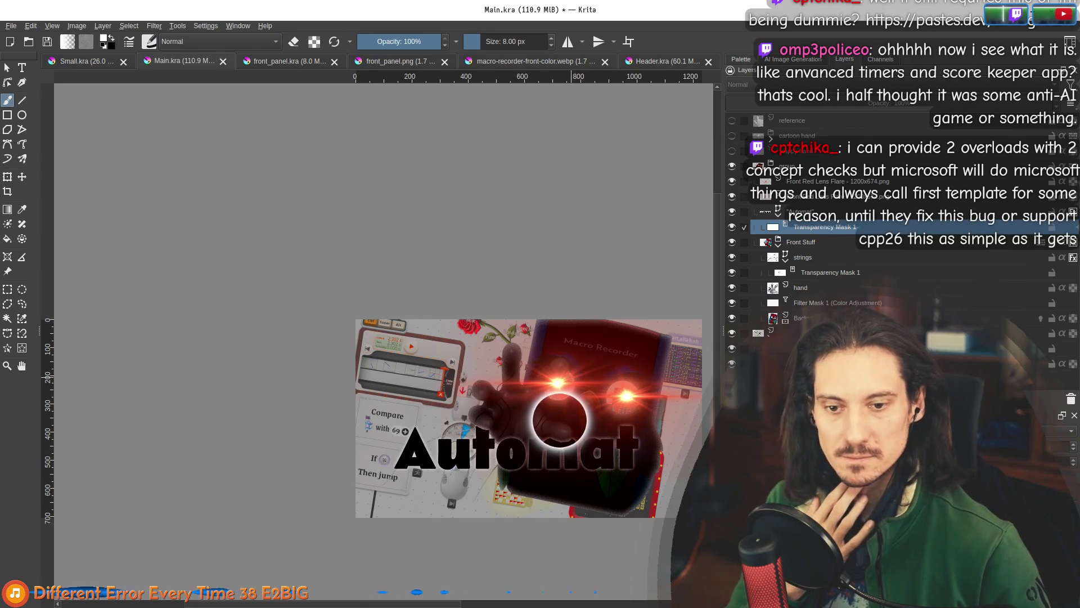
scroll(542, 406, "up", 3)
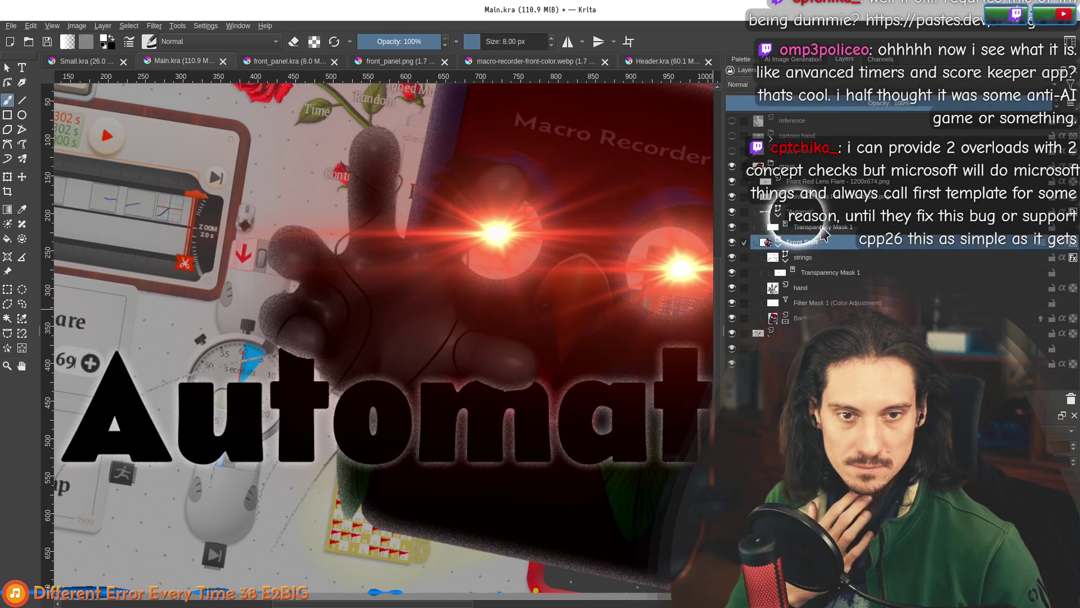
Drag the Automat layer down the stack in two moves, leaving its Layer Properties unchanged.
mouse_move(824, 224)
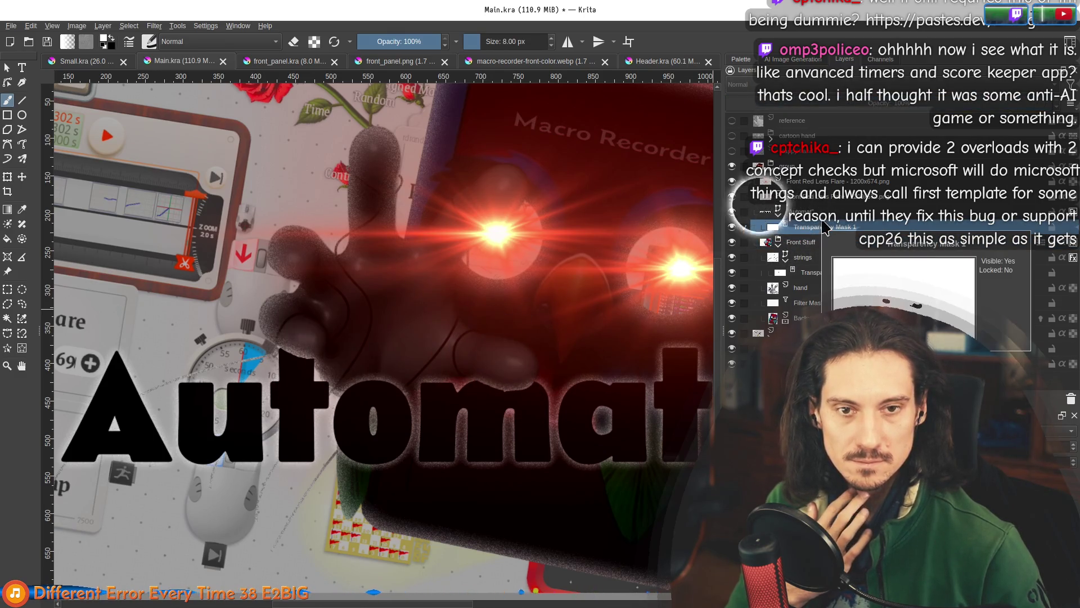
mouse_move(823, 213)
left_mouse_down()
mouse_move(841, 239)
mouse_move(833, 255)
left_mouse_up()
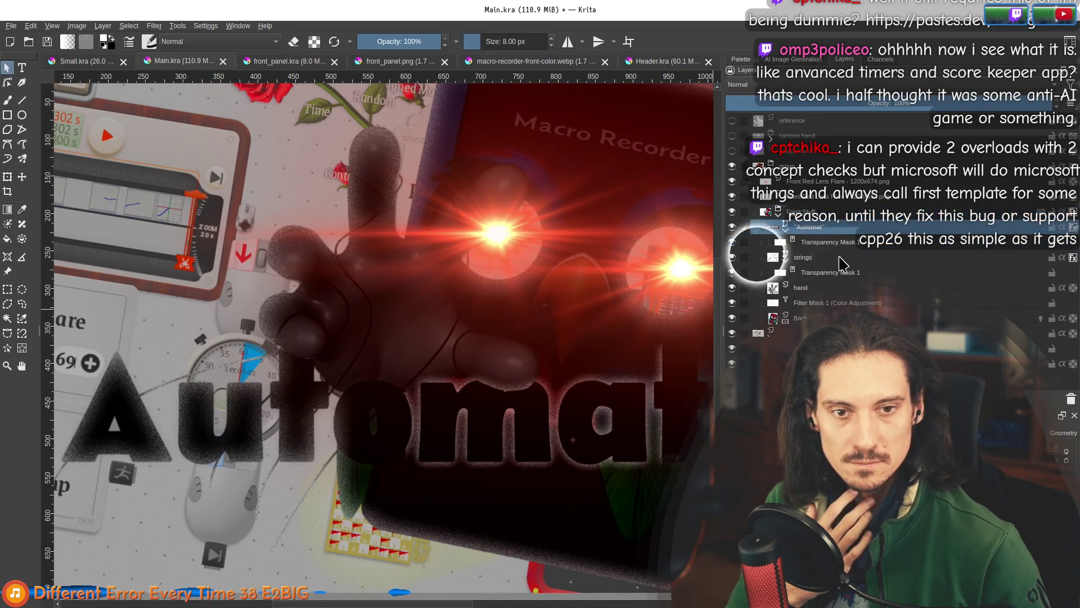
scroll(484, 358, "down", 2)
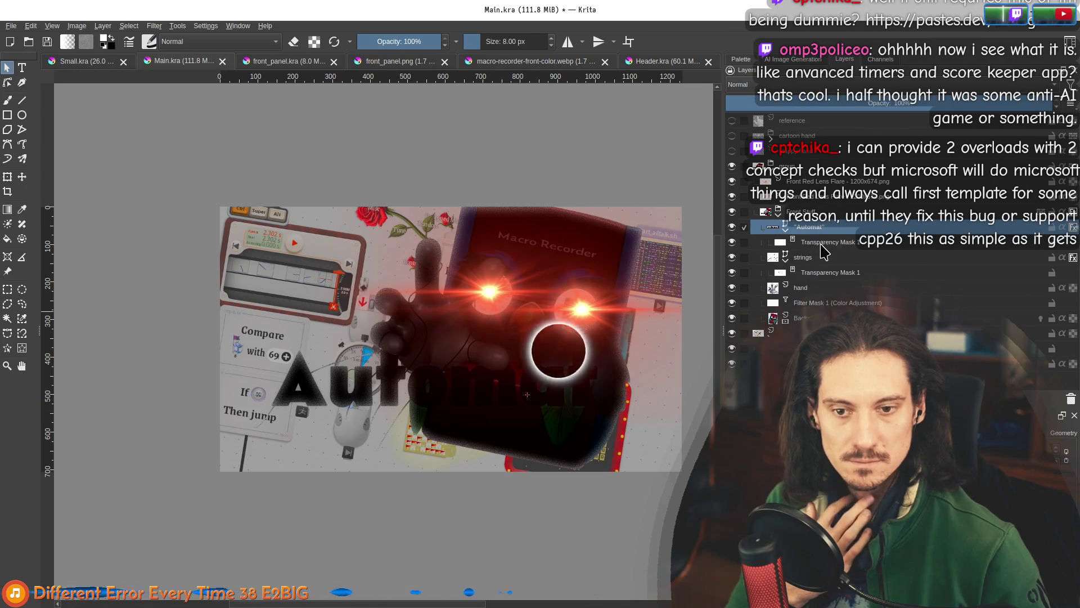
mouse_move(823, 229)
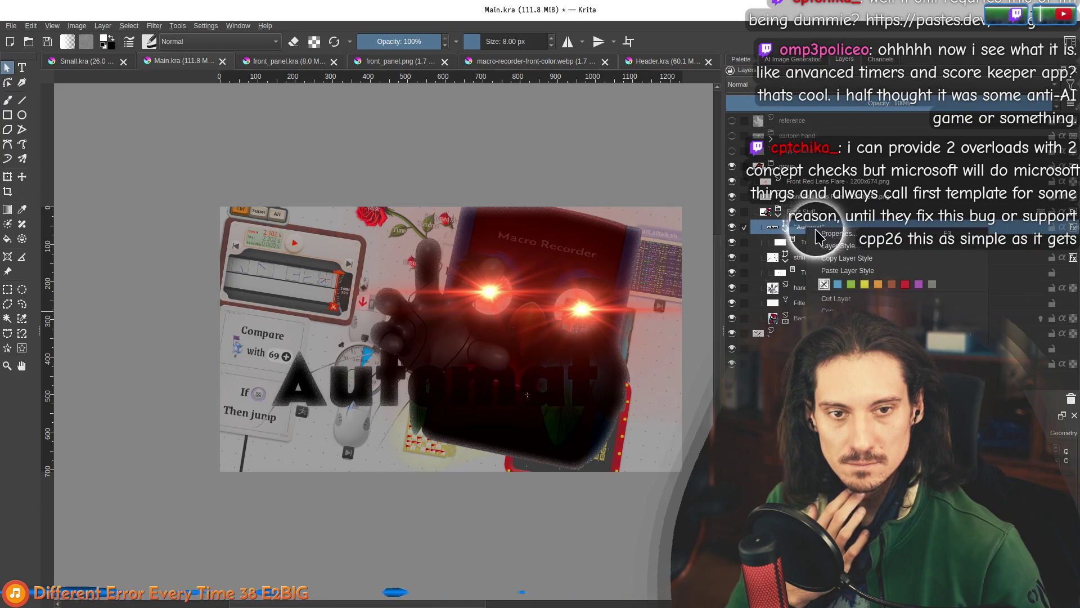
key("F3")
left_click(645, 352)
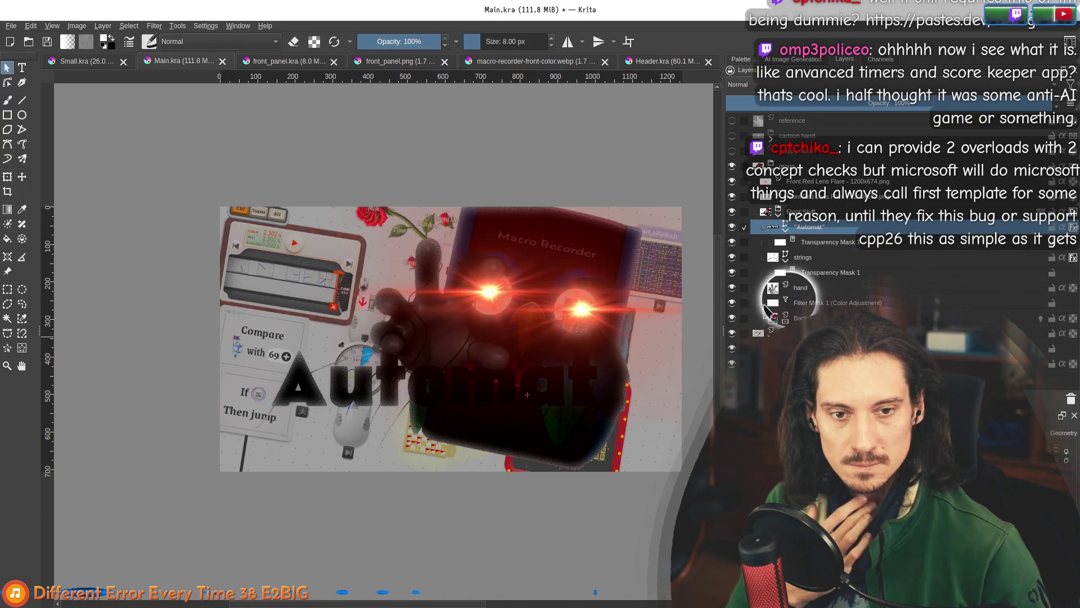
mouse_move(815, 235)
left_mouse_down()
mouse_move(831, 308)
mouse_move(827, 228)
mouse_move(835, 231)
left_mouse_up()
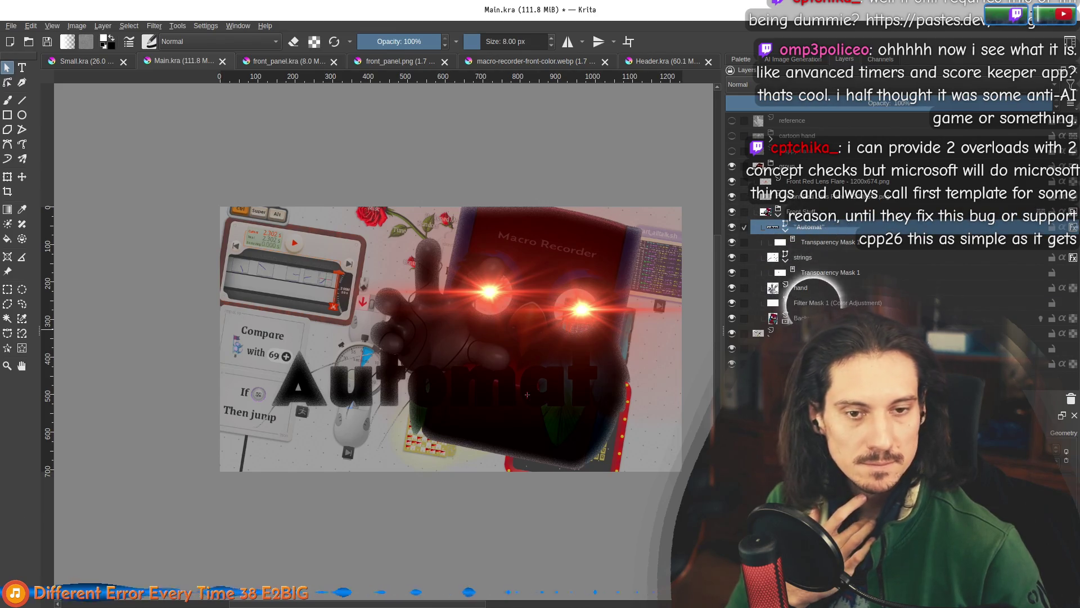
Name the new group 'dark stuff' and move the hand and filter layers into it.
left_click(811, 288)
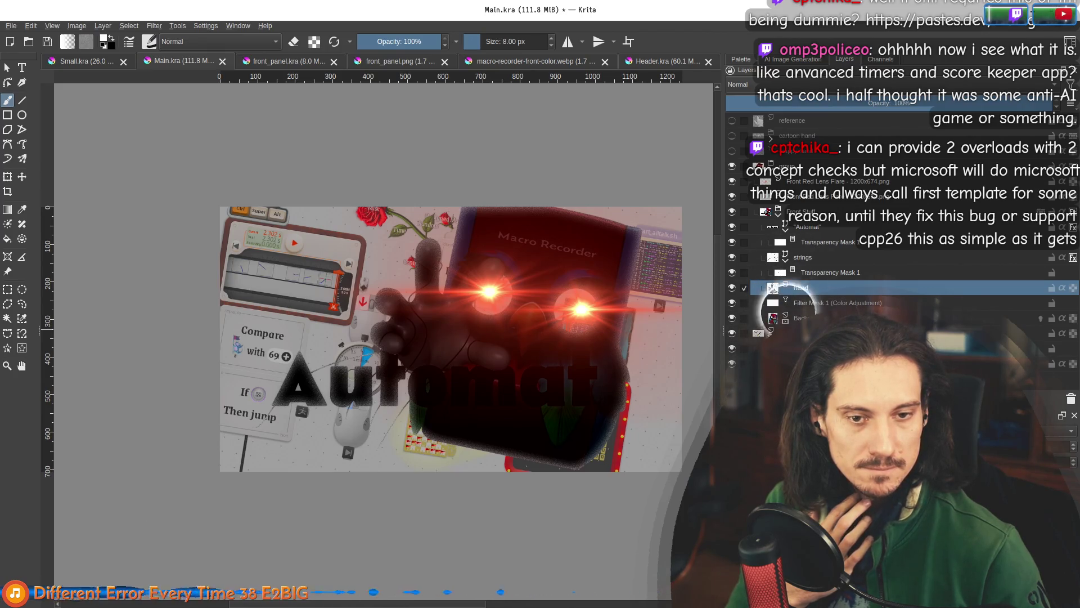
double_click(811, 287)
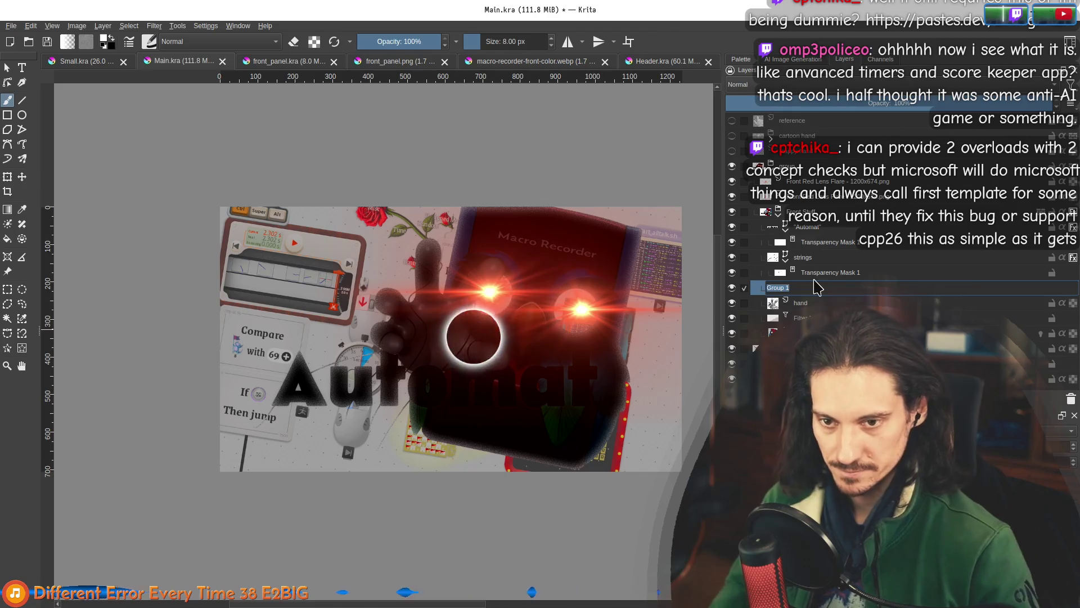
type("dark stuf")
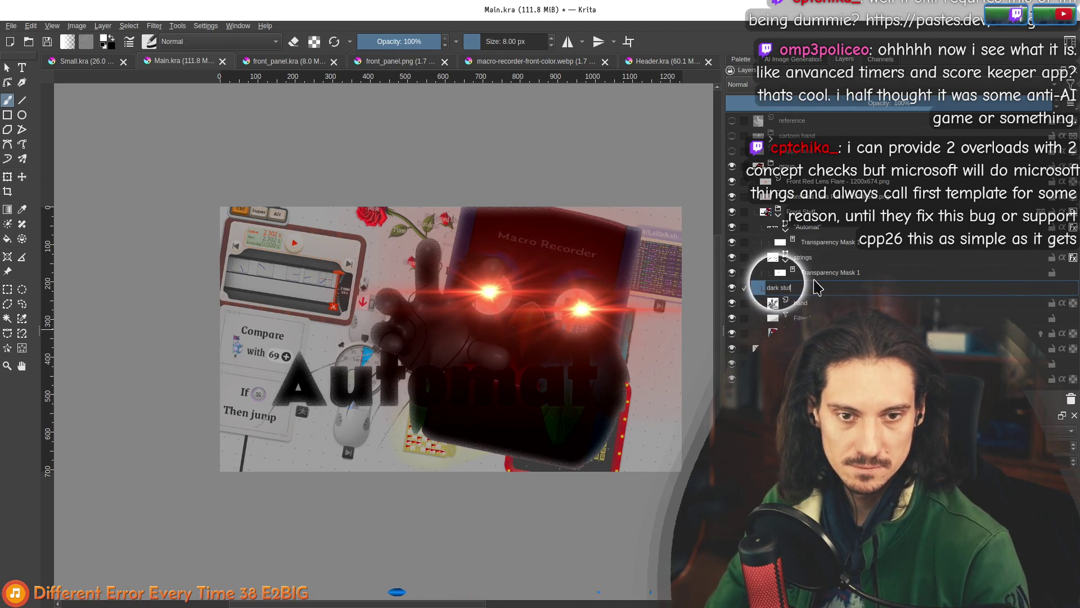
key("Return")
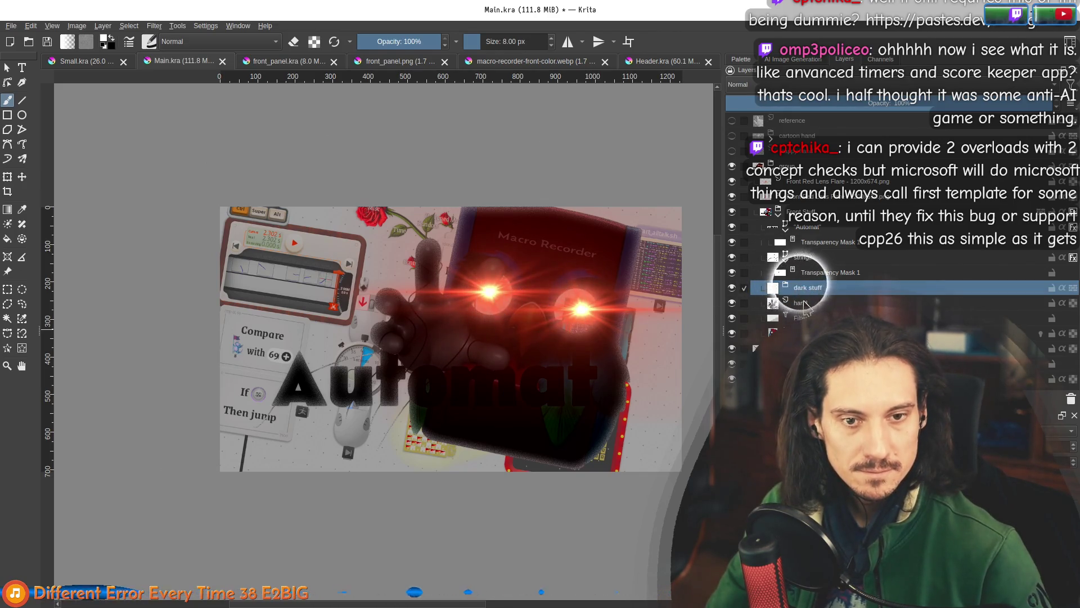
left_click_drag(806, 307, 801, 288)
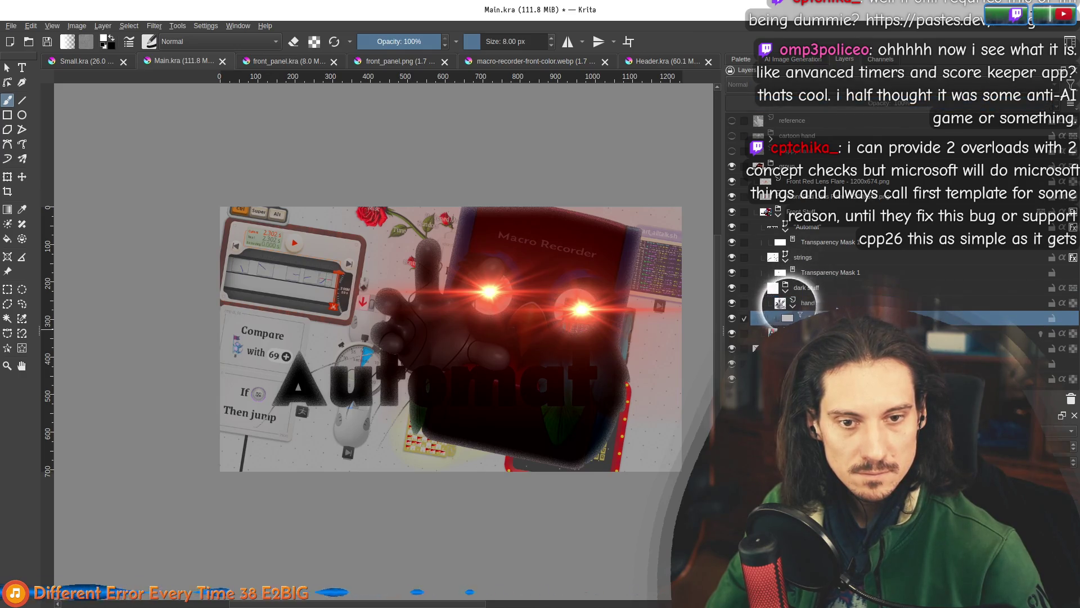
mouse_move(787, 332)
left_mouse_down()
mouse_move(783, 295)
mouse_move(779, 321)
left_mouse_up()
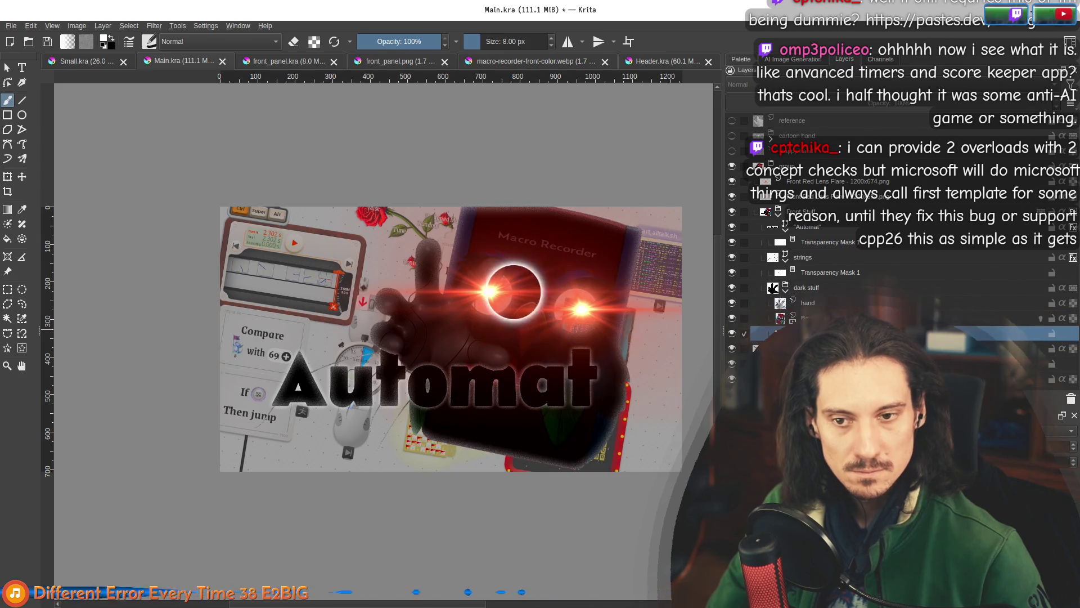
scroll(506, 379, "up", 2)
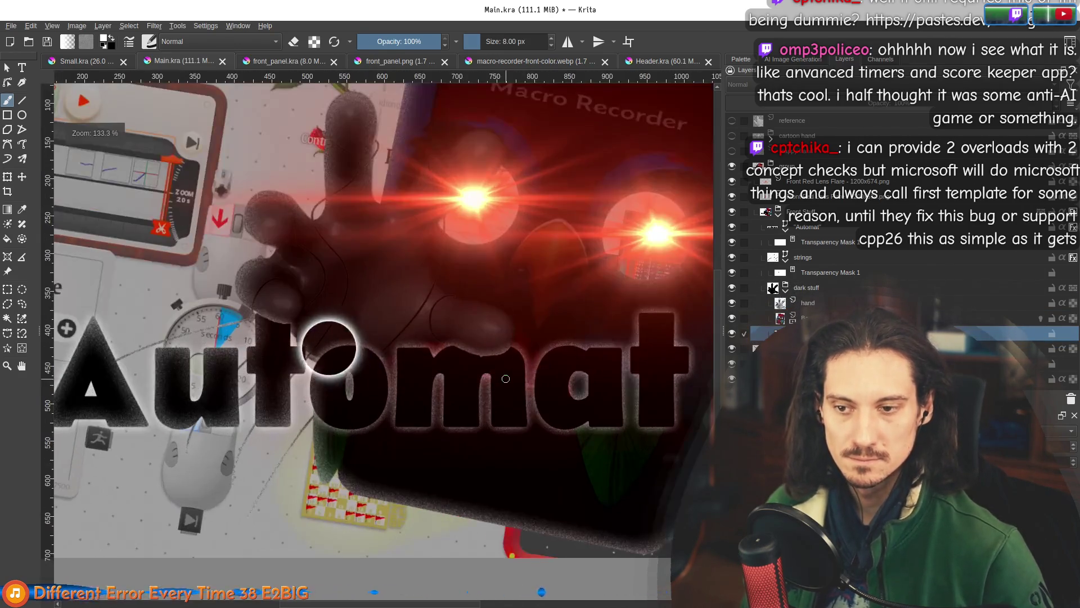
scroll(506, 379, "up", 2)
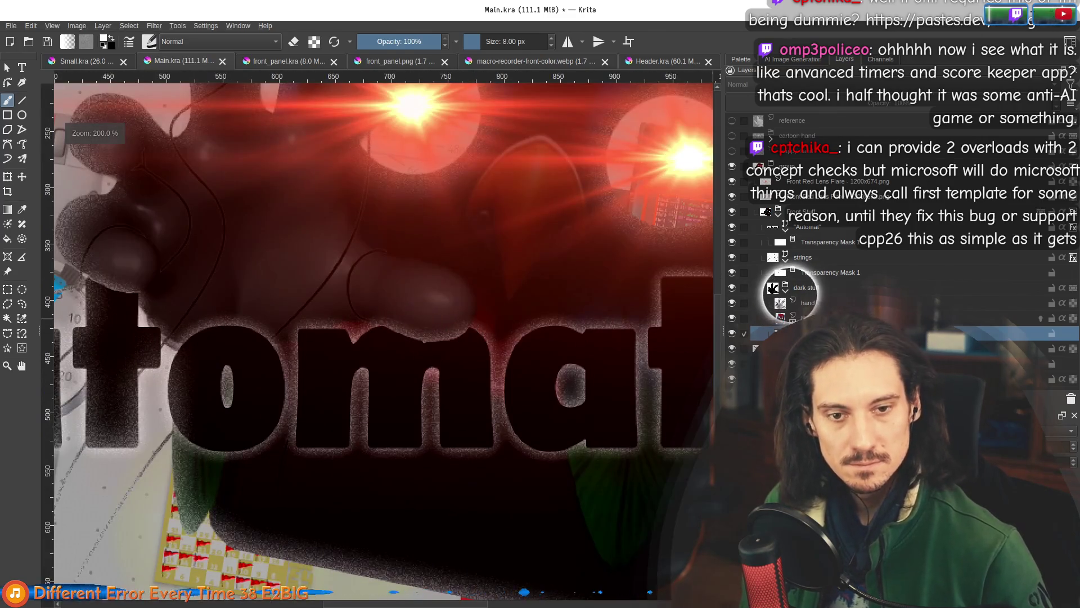
left_click(806, 289)
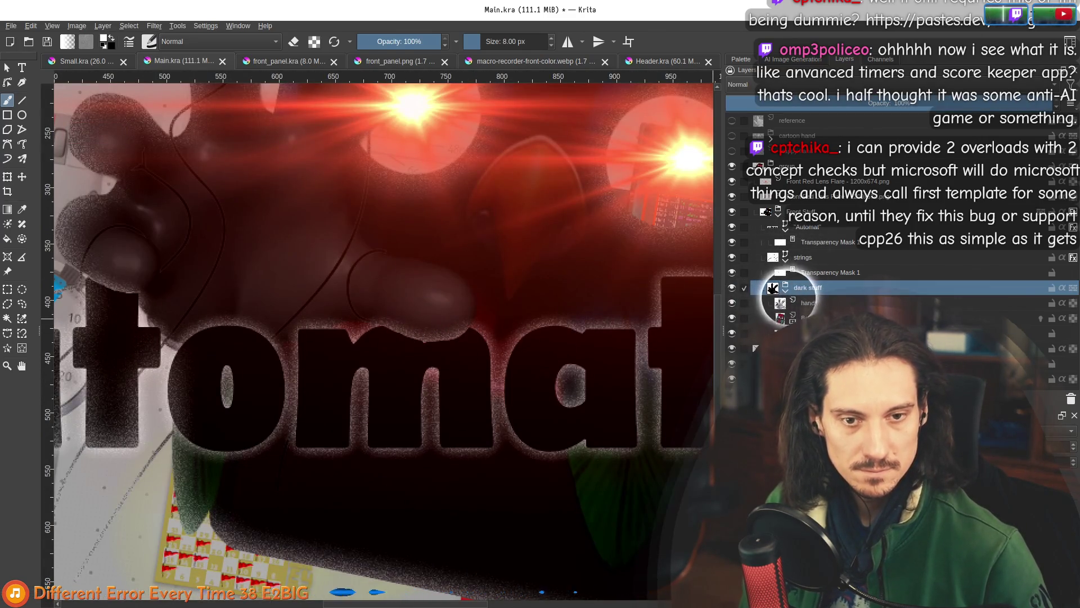
left_click(813, 228)
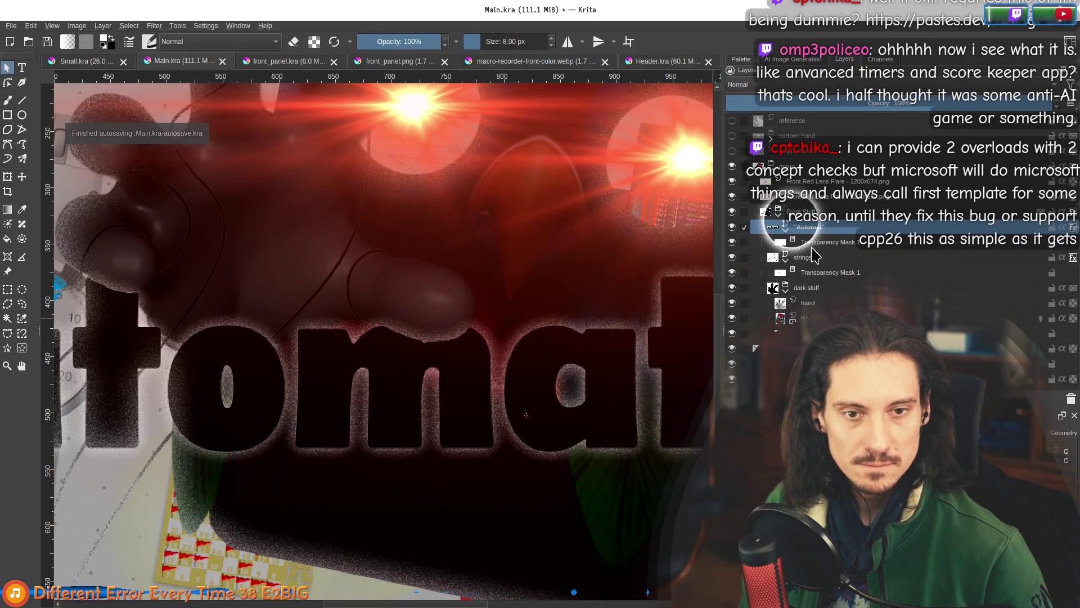
mouse_move(820, 256)
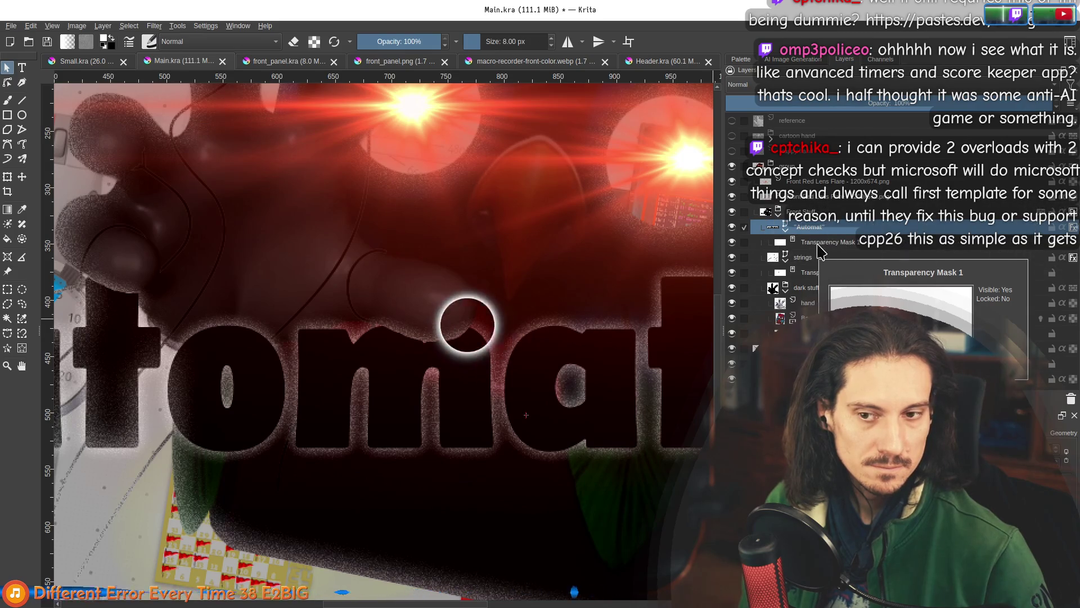
scroll(466, 321, "down", 4)
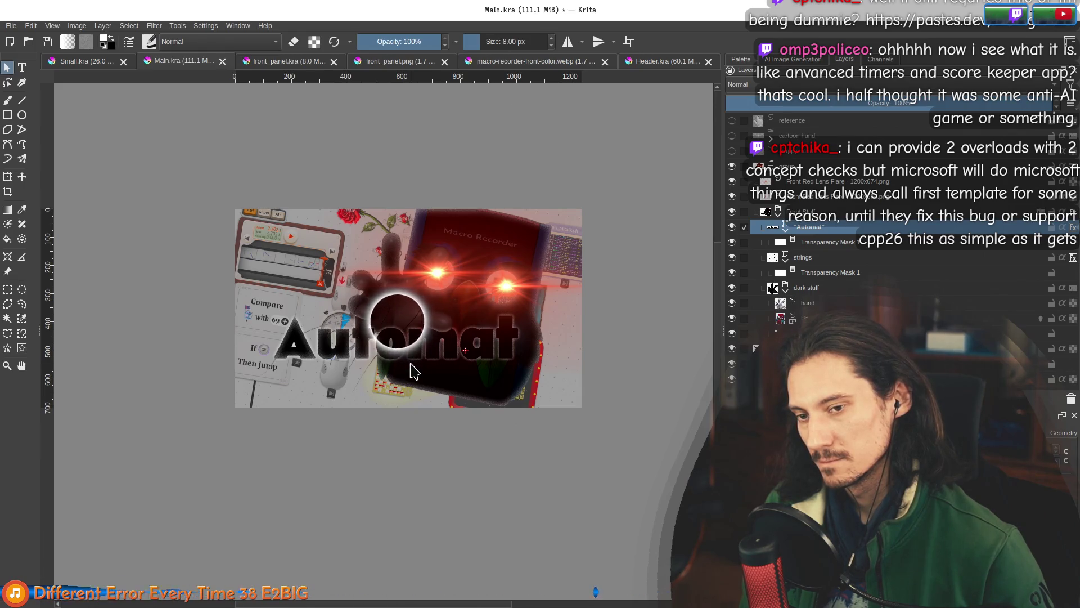
scroll(434, 271, "up", 2)
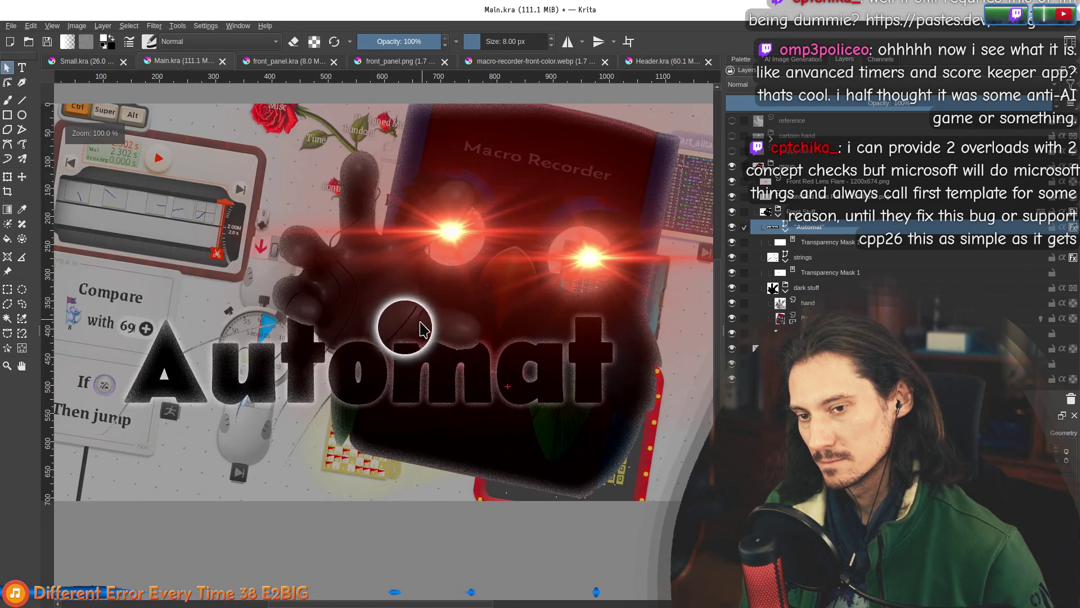
scroll(416, 326, "up", 2)
scroll(466, 337, "up", 1)
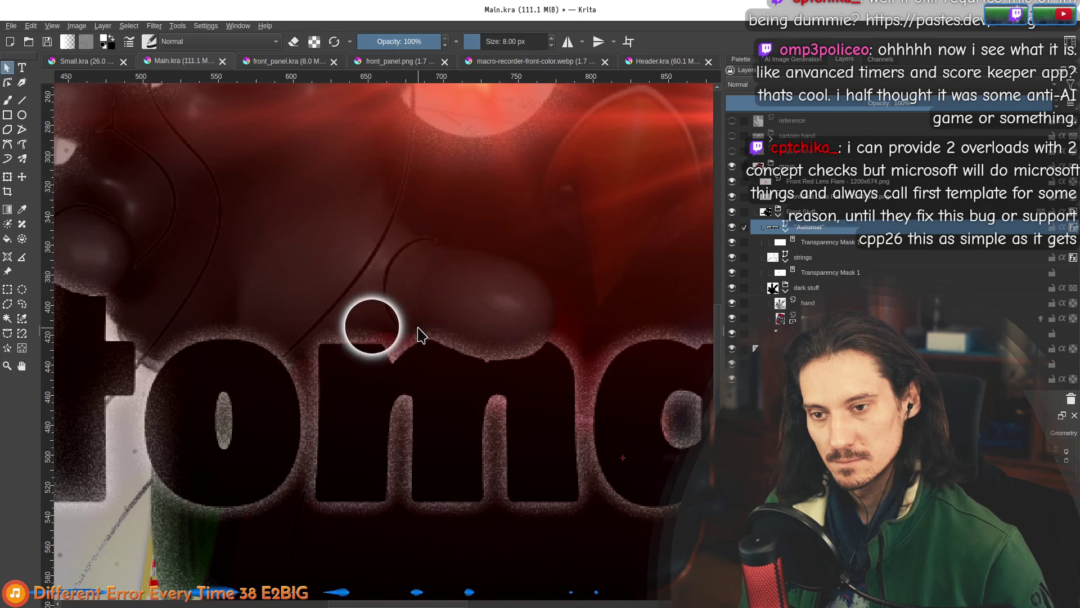
scroll(534, 341, "down", 5)
scroll(529, 350, "up", 2)
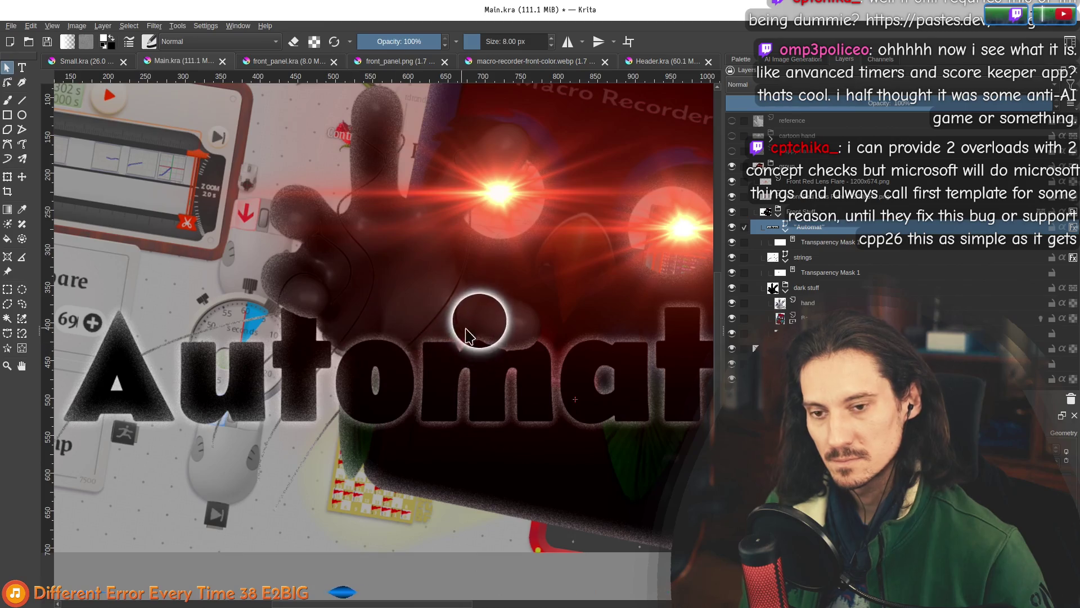
scroll(521, 355, "down", 2)
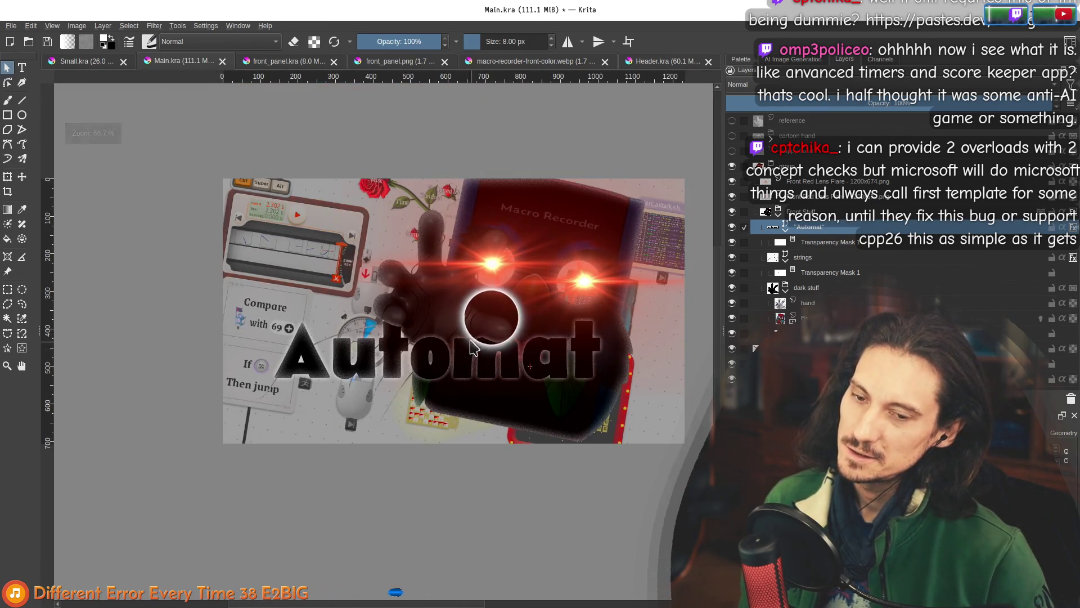
Duplicate 'dark stuff', place the copy above Automat, and delete the copy's Background layer.
left_click(817, 289)
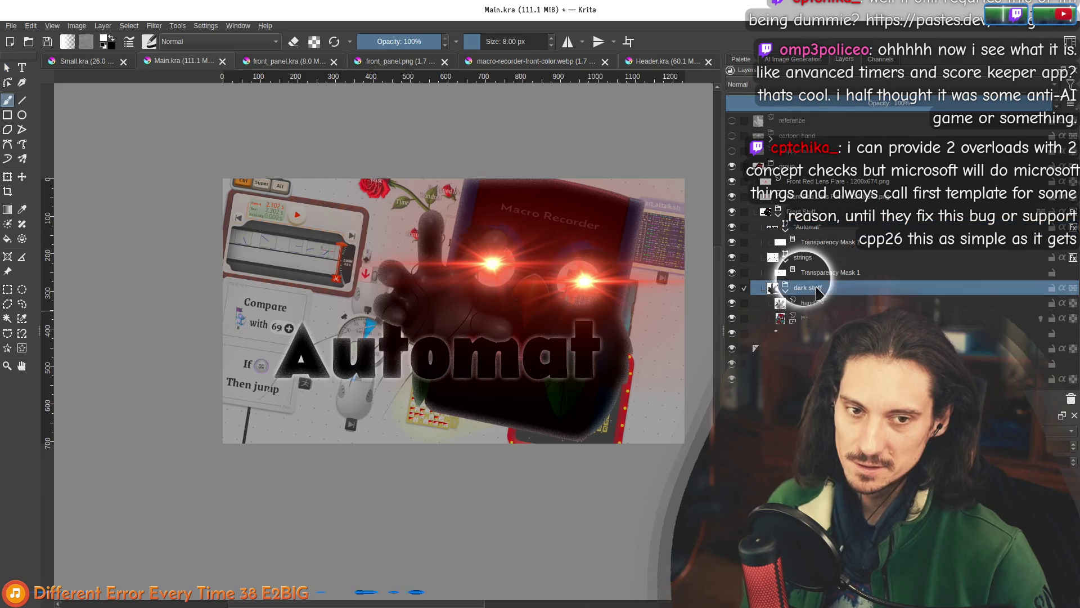
key("ctrl+j")
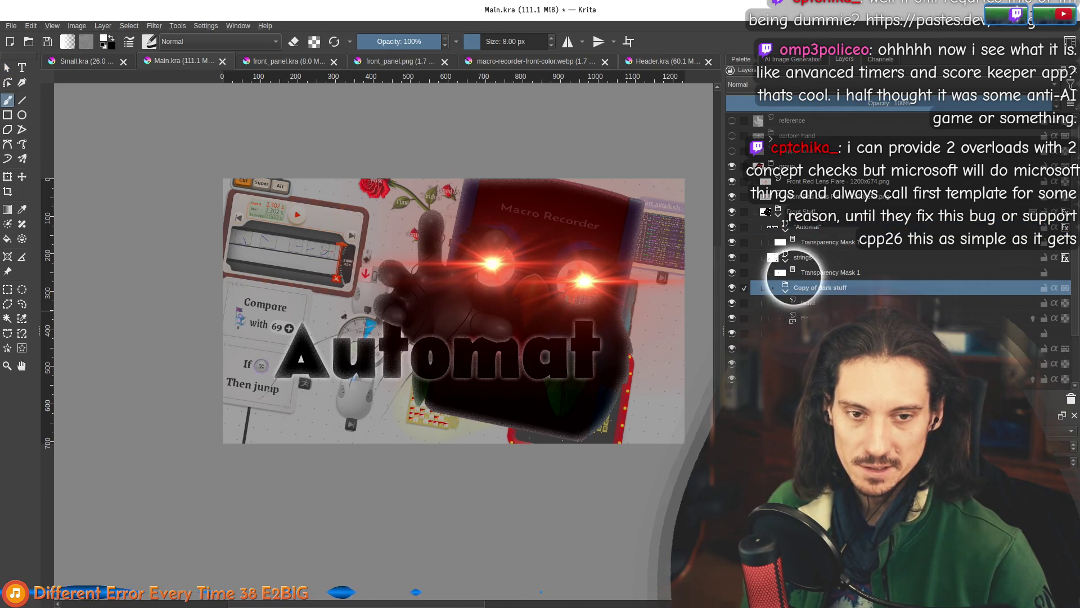
left_click_drag(825, 297, 839, 233)
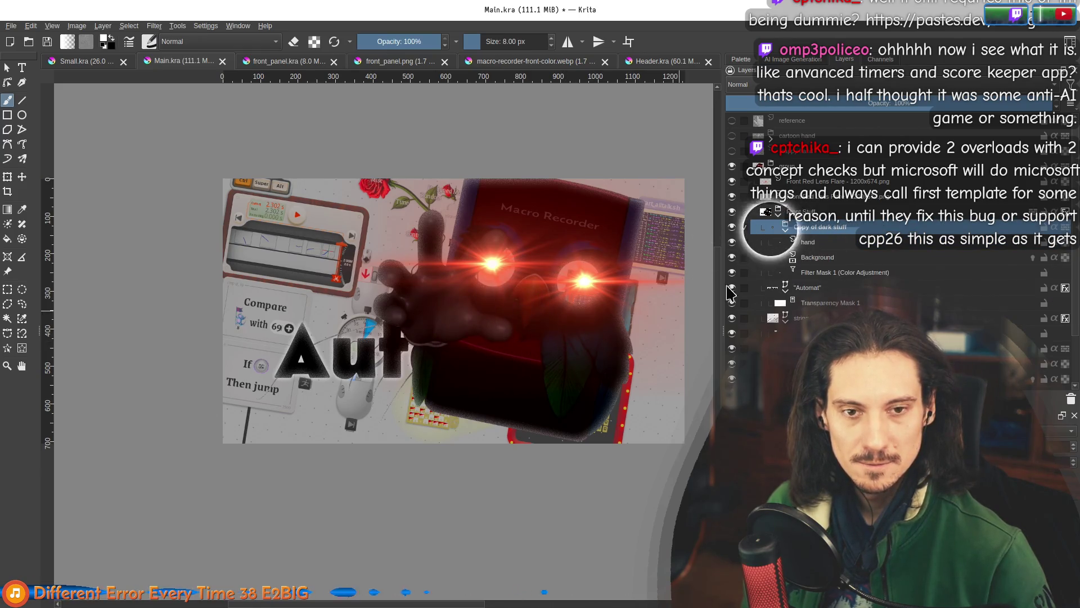
scroll(431, 317, "up", 5)
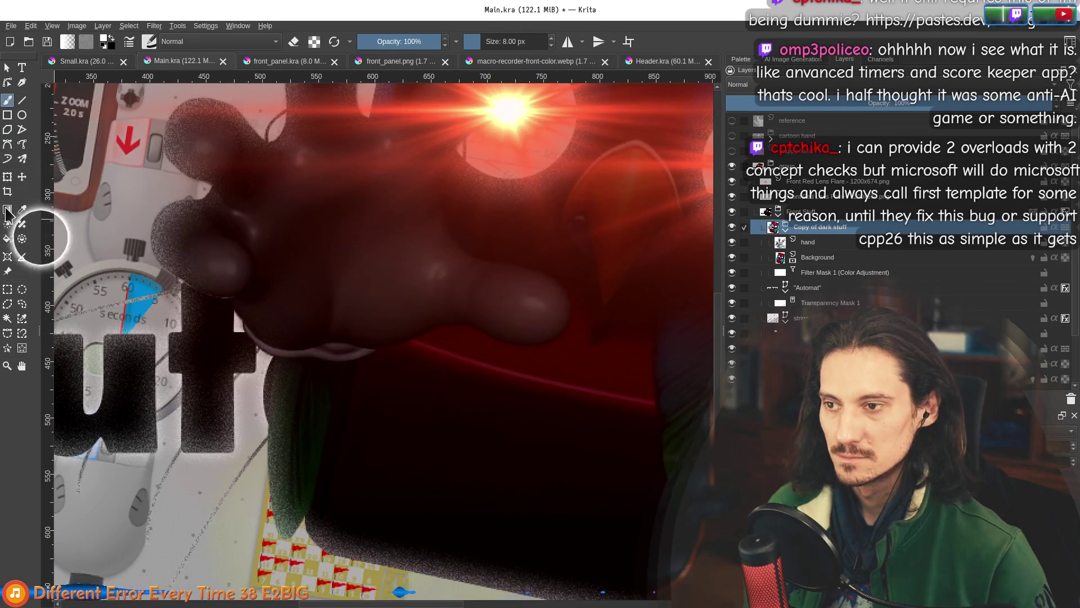
left_click(7, 289)
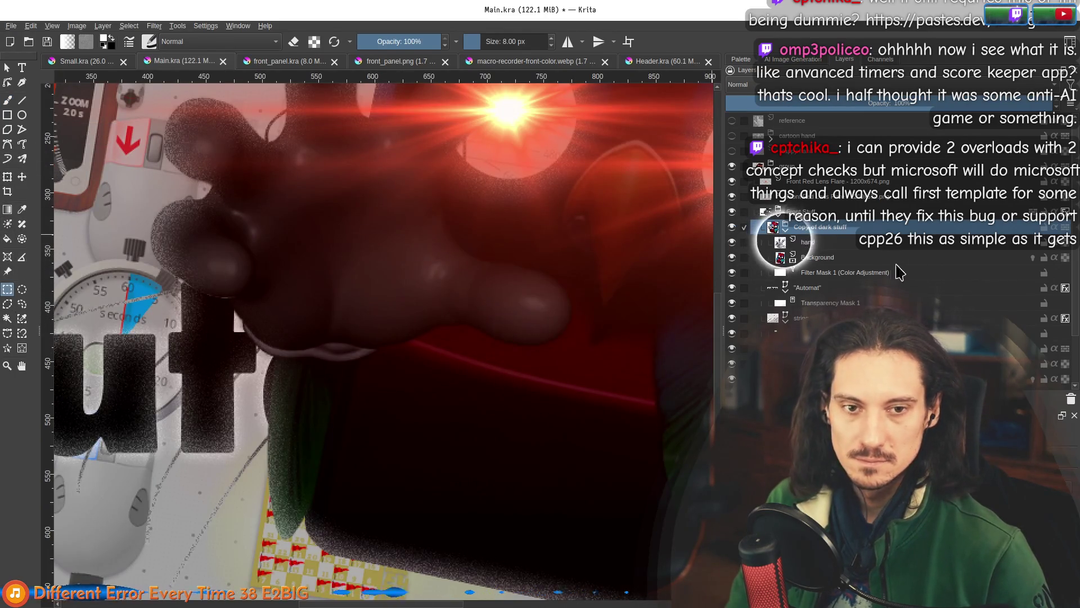
left_click(835, 257)
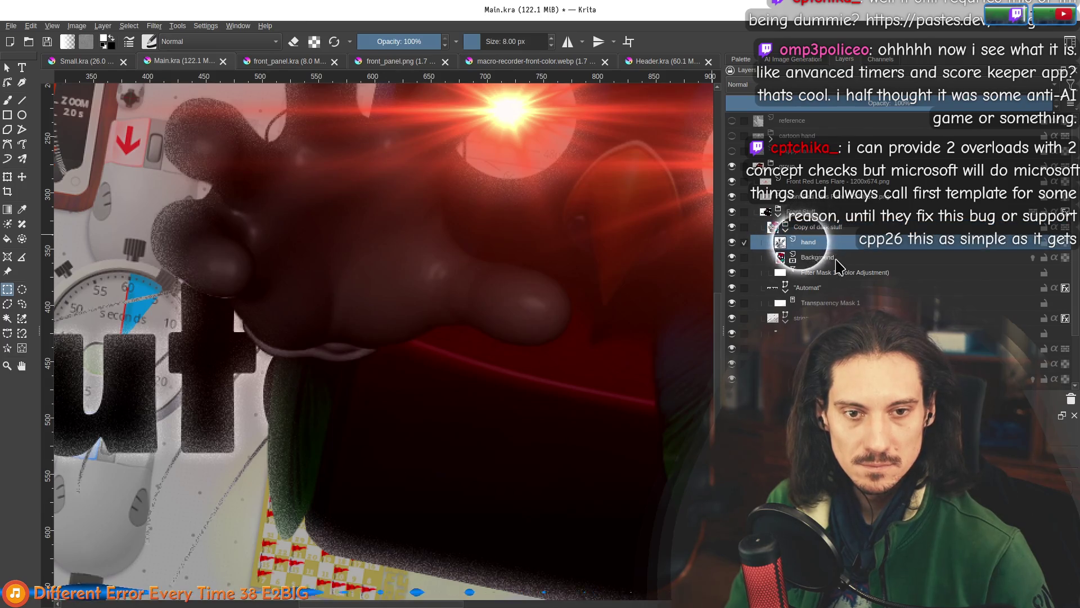
left_click(1071, 399)
scroll(429, 263, "down", 2)
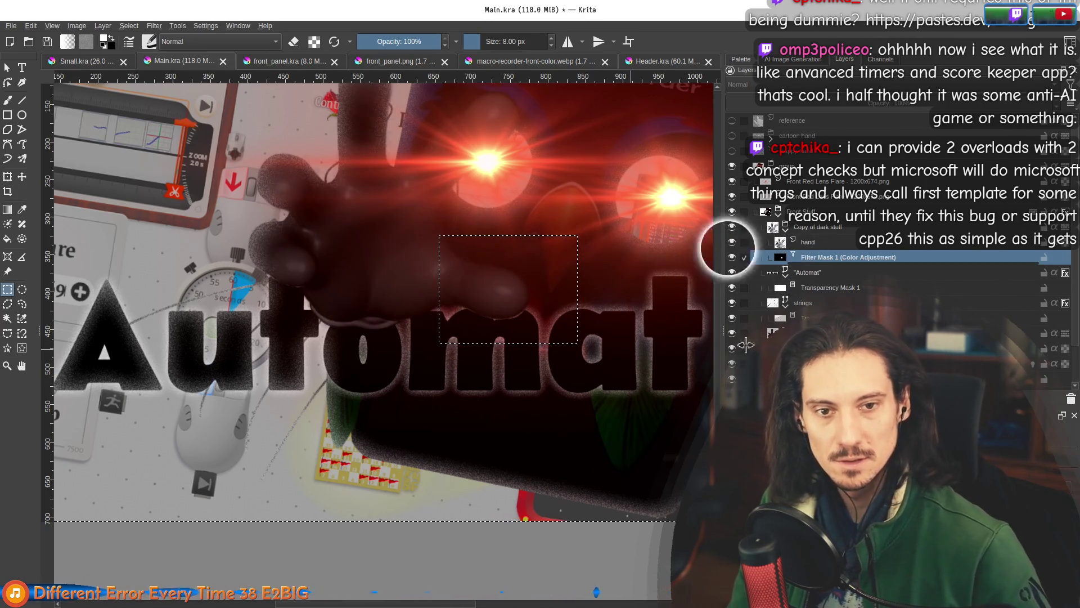
Select the hand layer, zoom in on the fingertip and bring up the brush presets.
left_click(788, 242)
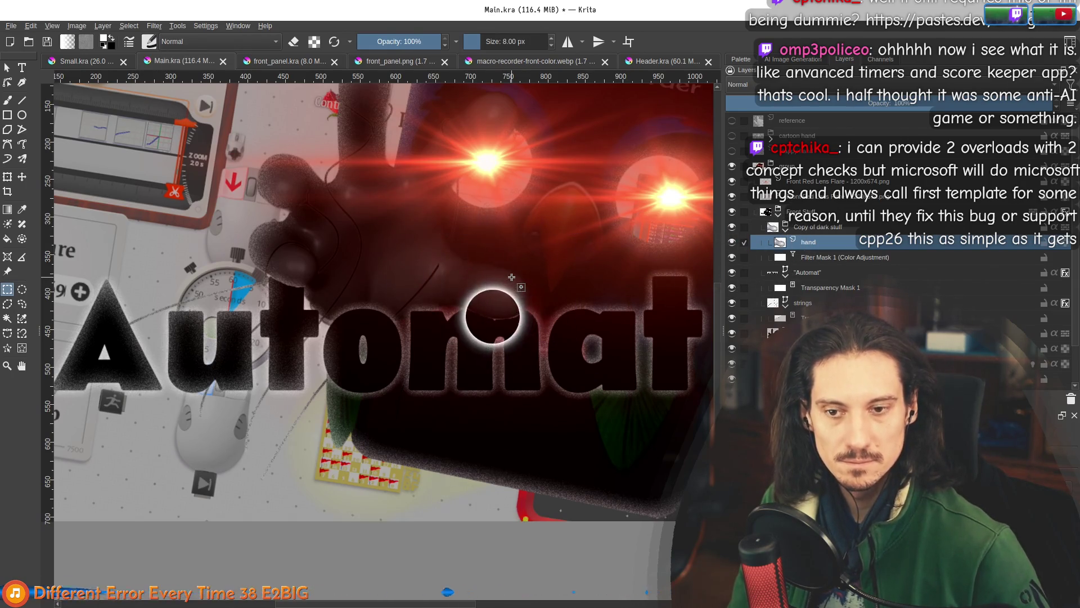
scroll(512, 277, "up", 3)
scroll(525, 312, "up", 1)
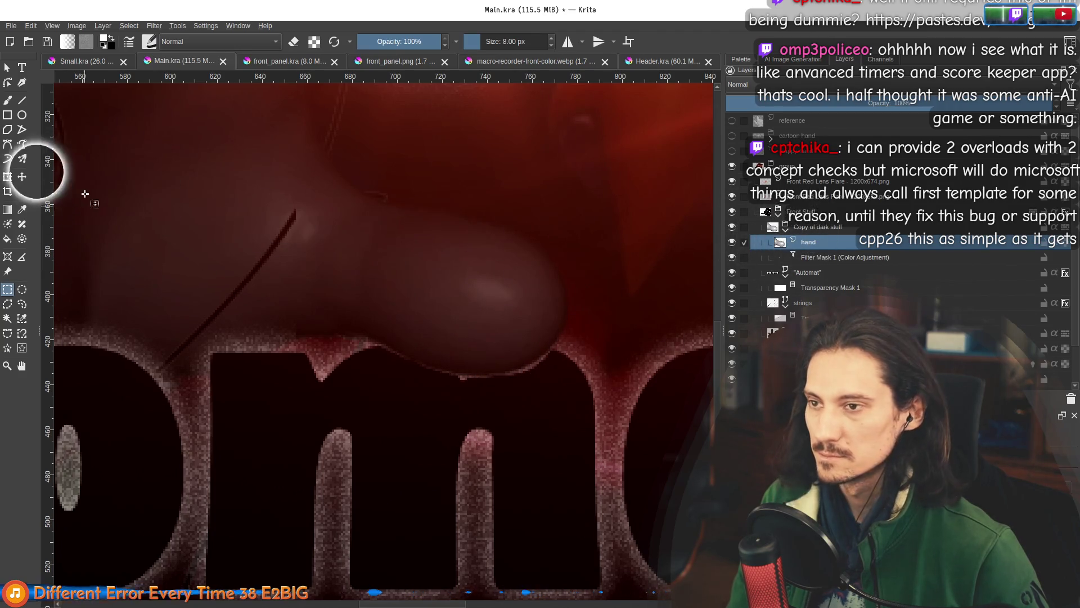
left_click(8, 101)
left_click(149, 41)
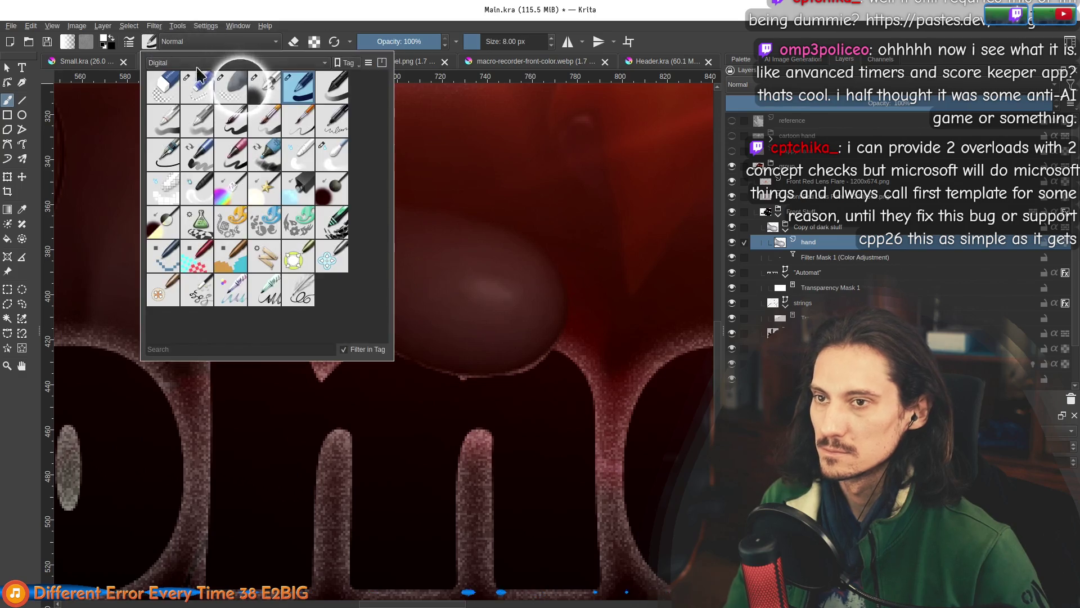
Switch to a smaller Erase preset and select the title's Transparency Mask 1.
left_click(231, 87)
key("2")
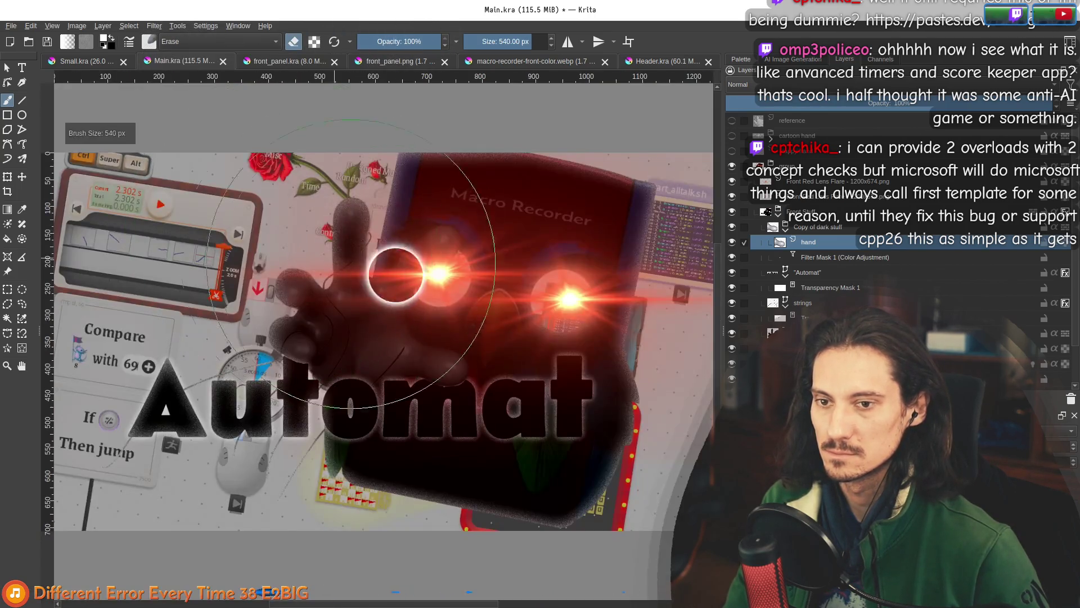
key("bracketleft")
key("bracketleft")
key("bracketleft")
key("bracketleft")
key("bracketleft")
key("bracketleft")
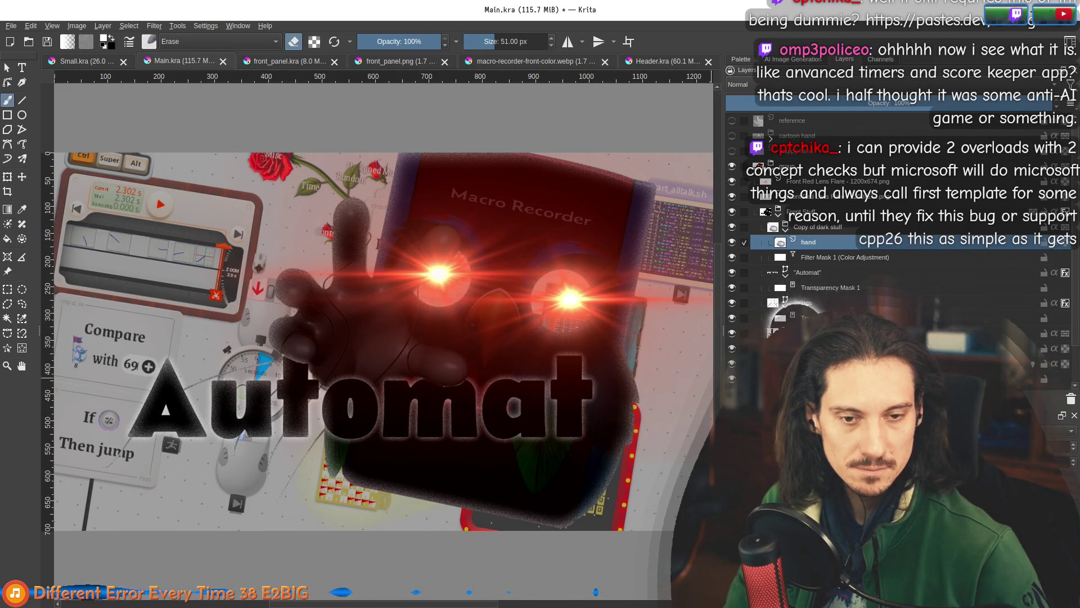
left_click(843, 289)
key("plus")
key("plus")
key("plus")
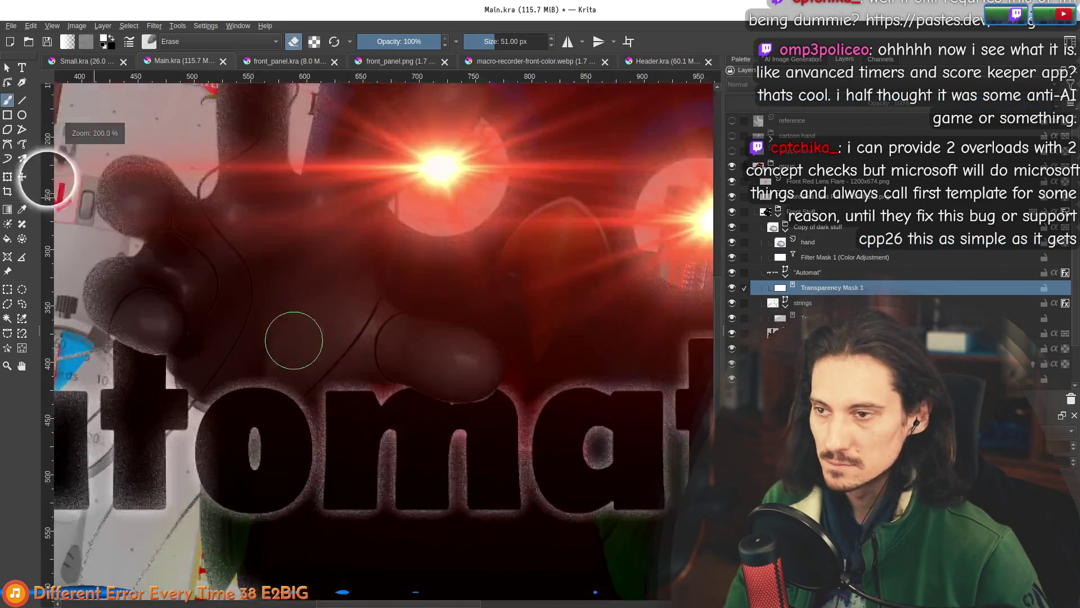
Choose the small 8 px digital pen, view the whole image, and select the strings layer.
left_click(149, 41)
left_click(299, 88)
left_click(229, 12)
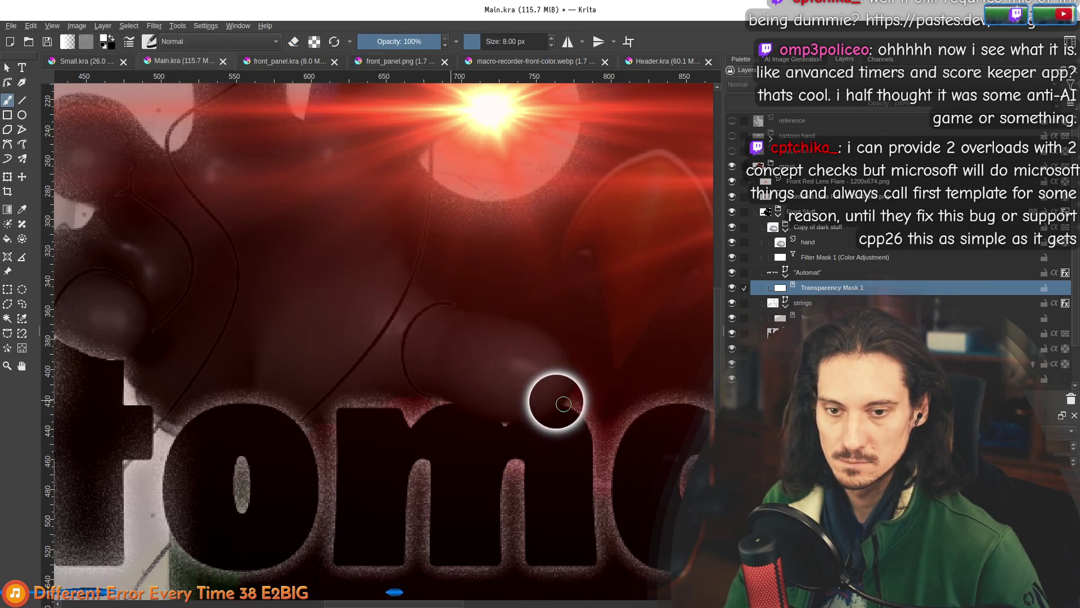
key("minus")
key("minus")
key("minus")
key("minus")
key("minus")
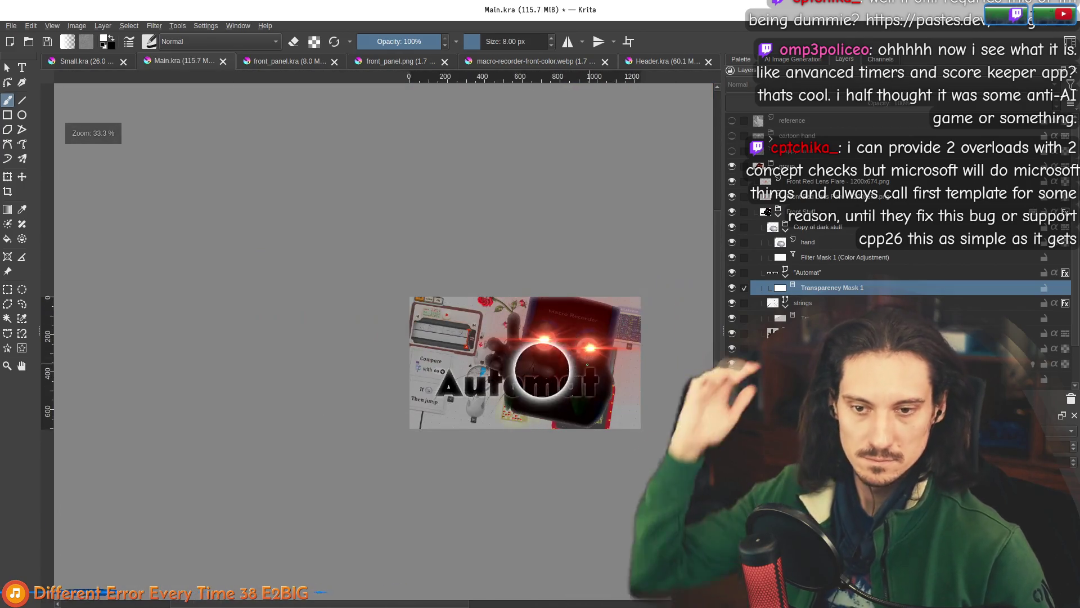
key("plus")
key("plus")
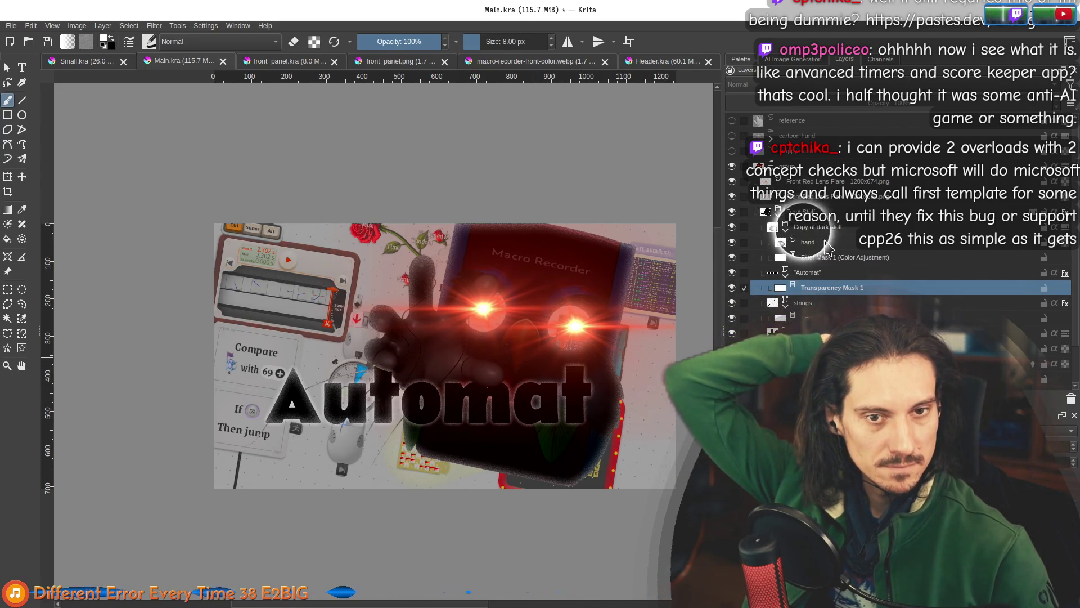
left_click(821, 304)
double_click(825, 302)
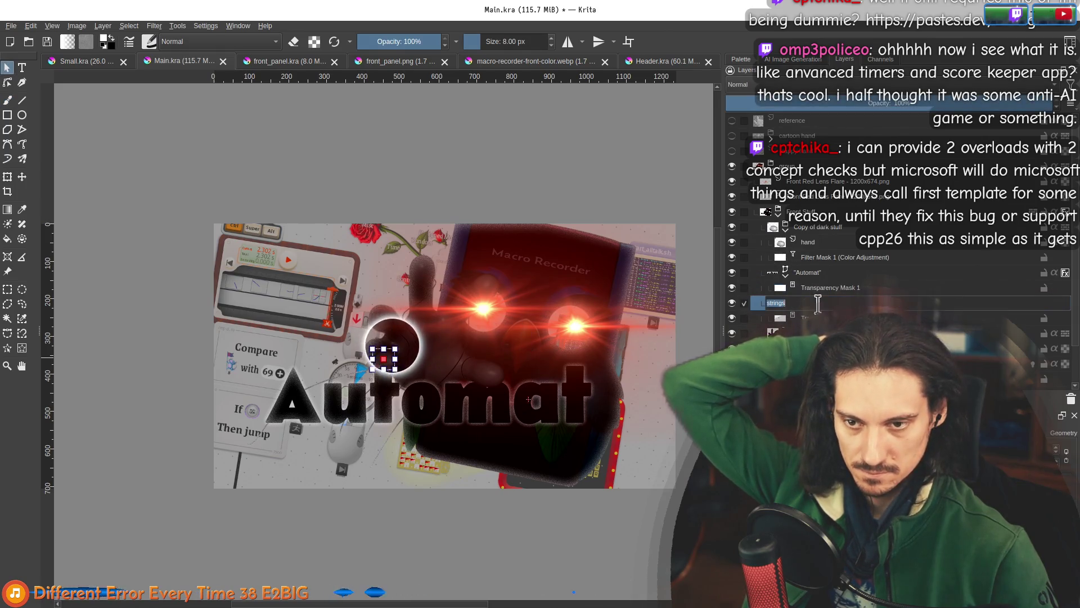
Keep the strings layer's name, view at actual size and start editing the string path's nodes.
key("Return")
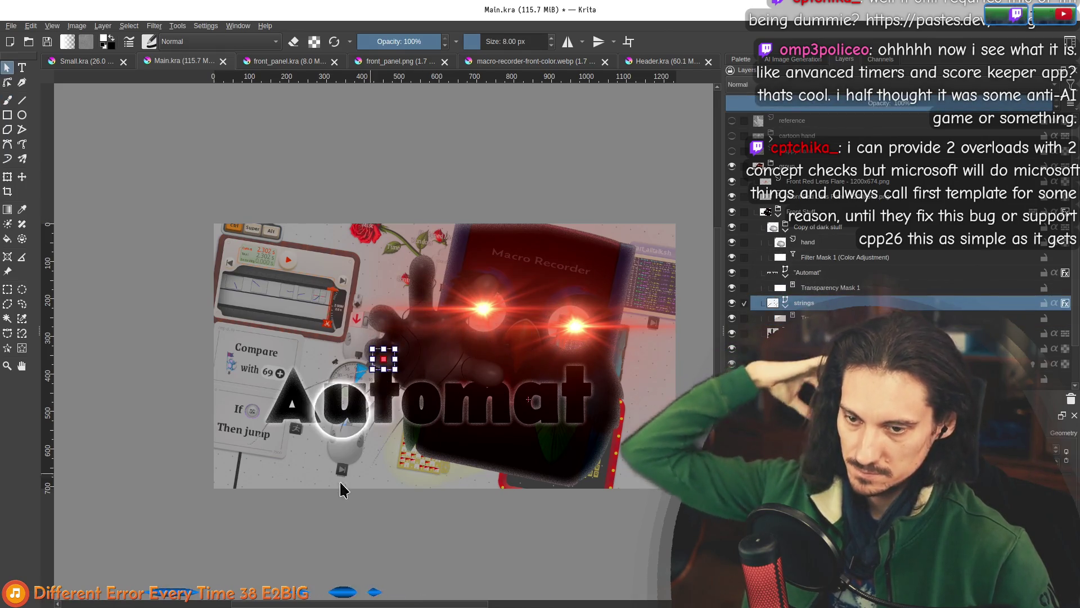
scroll(451, 456, "down", 3)
left_click(823, 314)
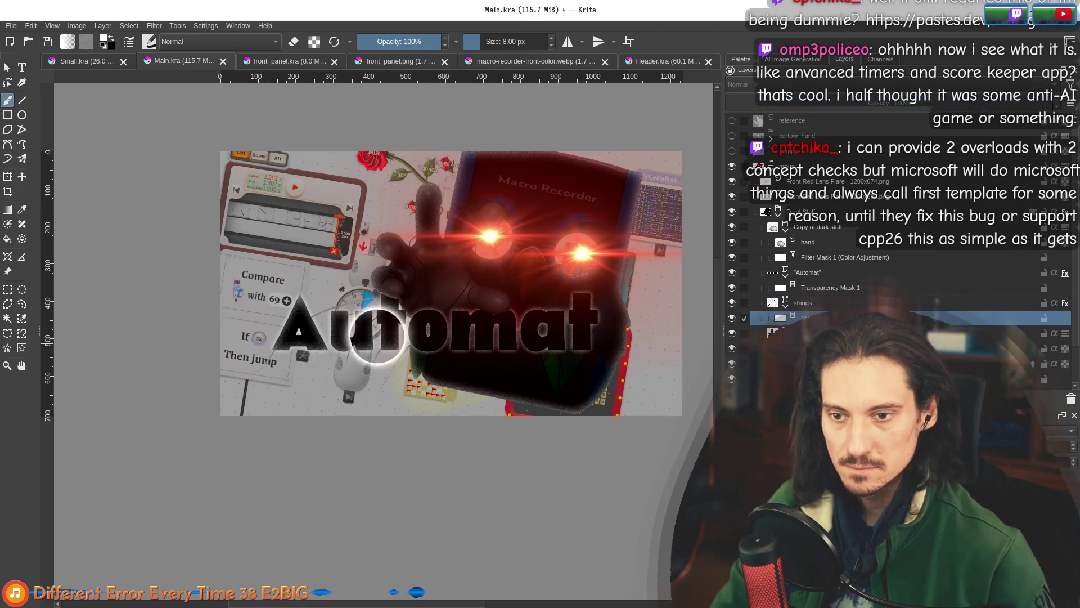
left_click(821, 304)
key("1")
left_click(7, 67)
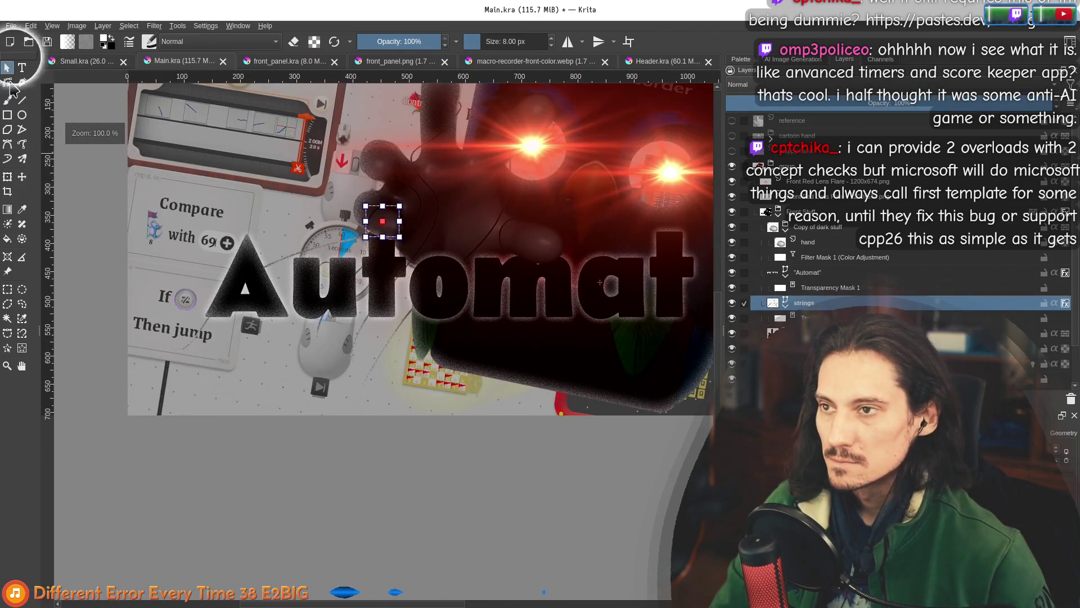
double_click(309, 256)
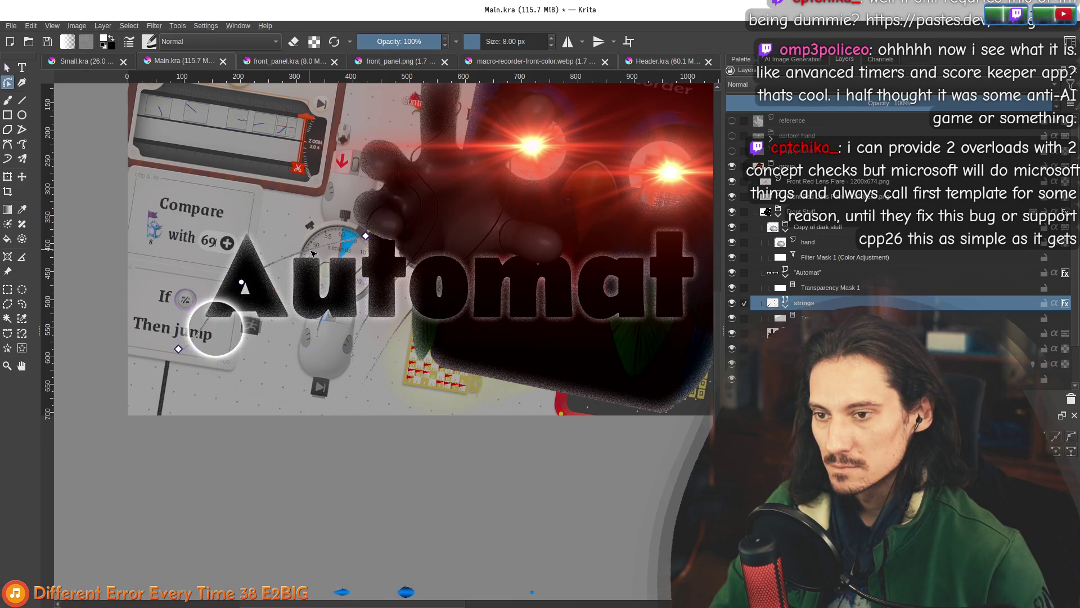
Try starting a new bezier curve from the string's end node, then cancel it.
left_click(178, 349)
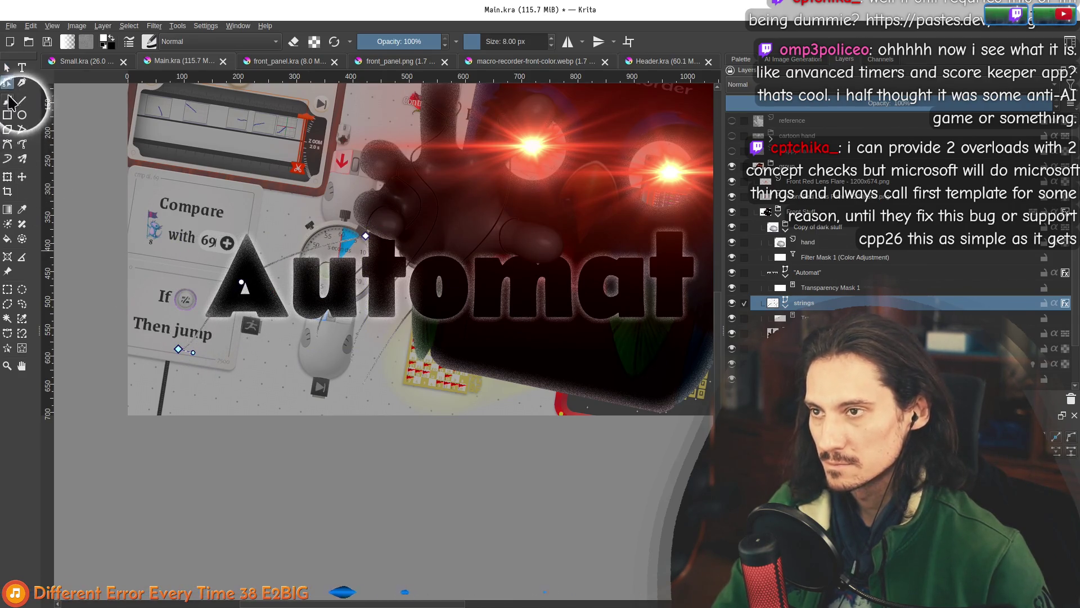
left_click(7, 146)
left_click(208, 346)
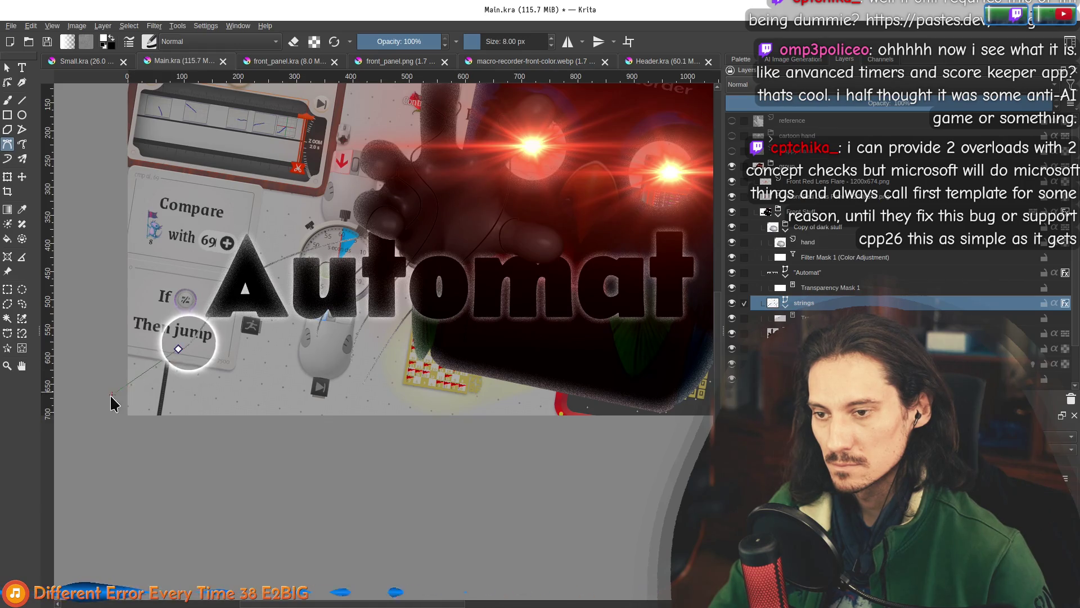
key("Return")
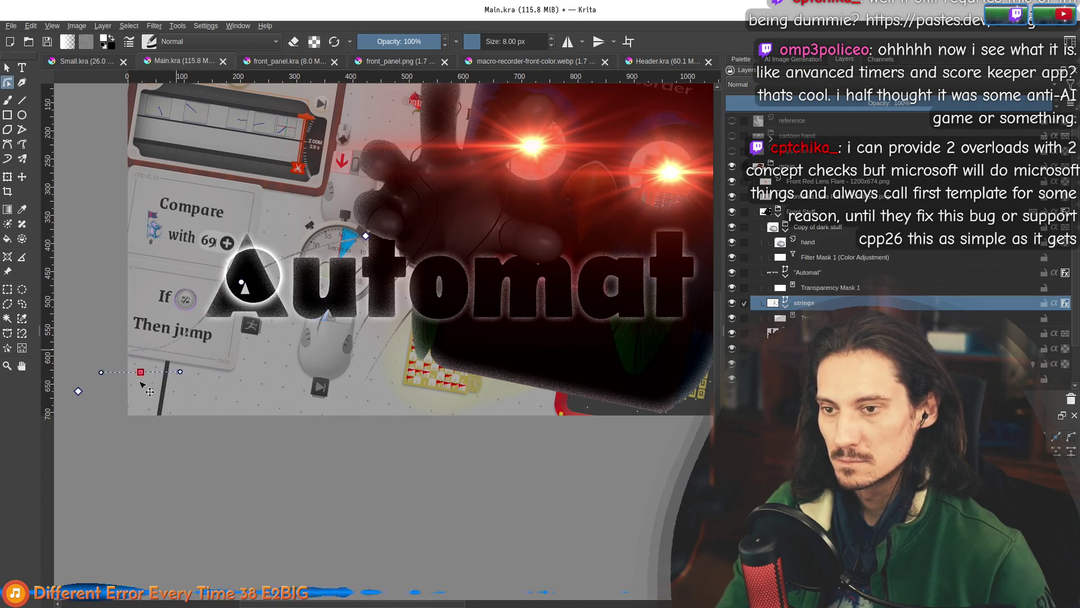
Move the node inside the A left and pull the strand's node and handle further down.
left_click_drag(142, 386, 150, 397)
left_click(242, 282)
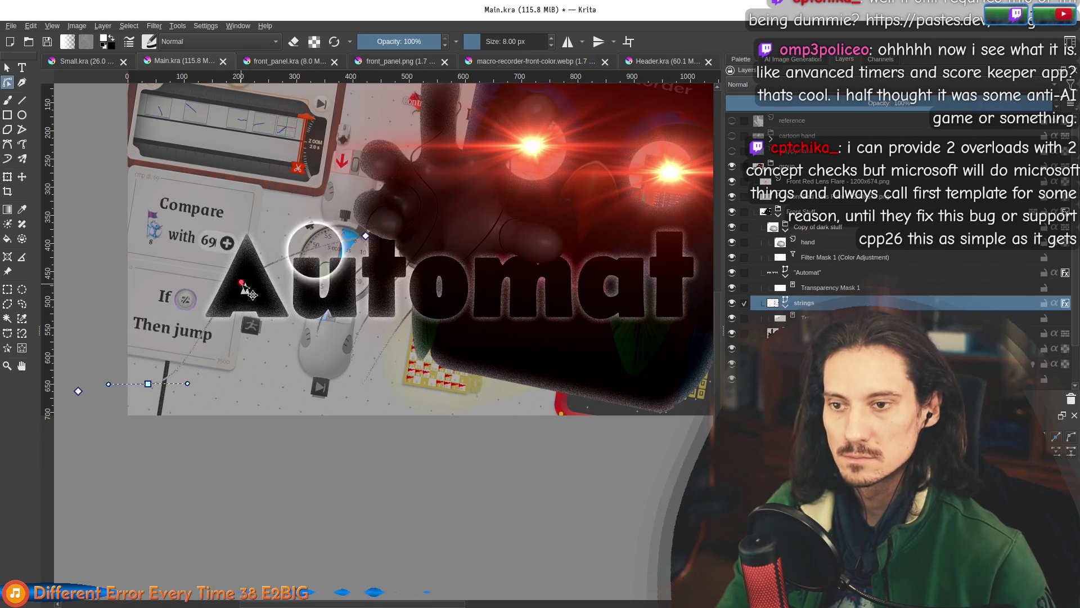
left_click_drag(243, 287, 219, 282)
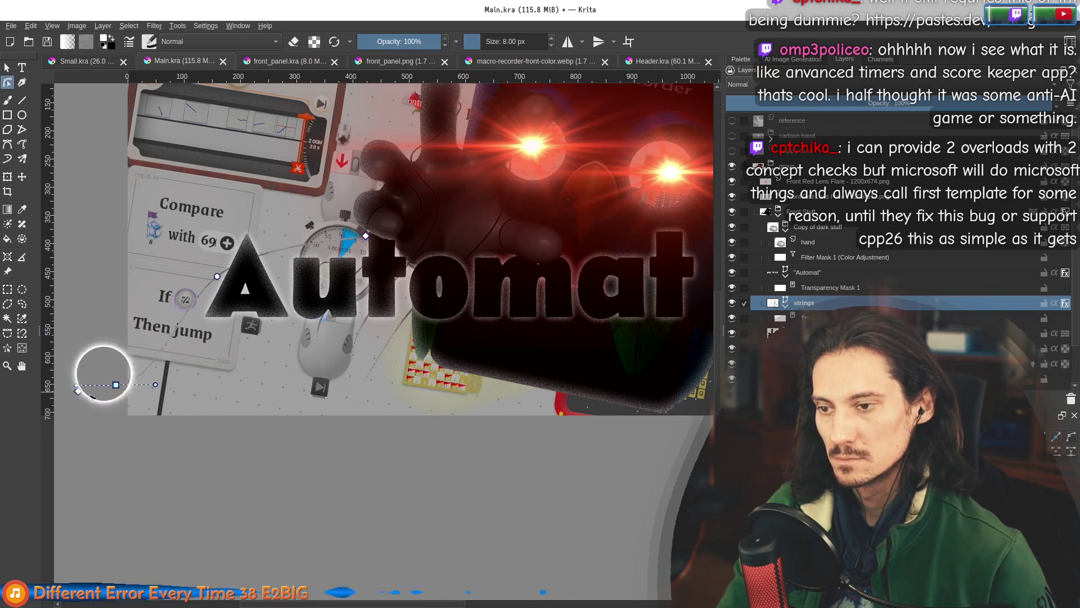
mouse_move(314, 240)
left_mouse_down()
mouse_move(381, 253)
mouse_move(260, 325)
left_mouse_up()
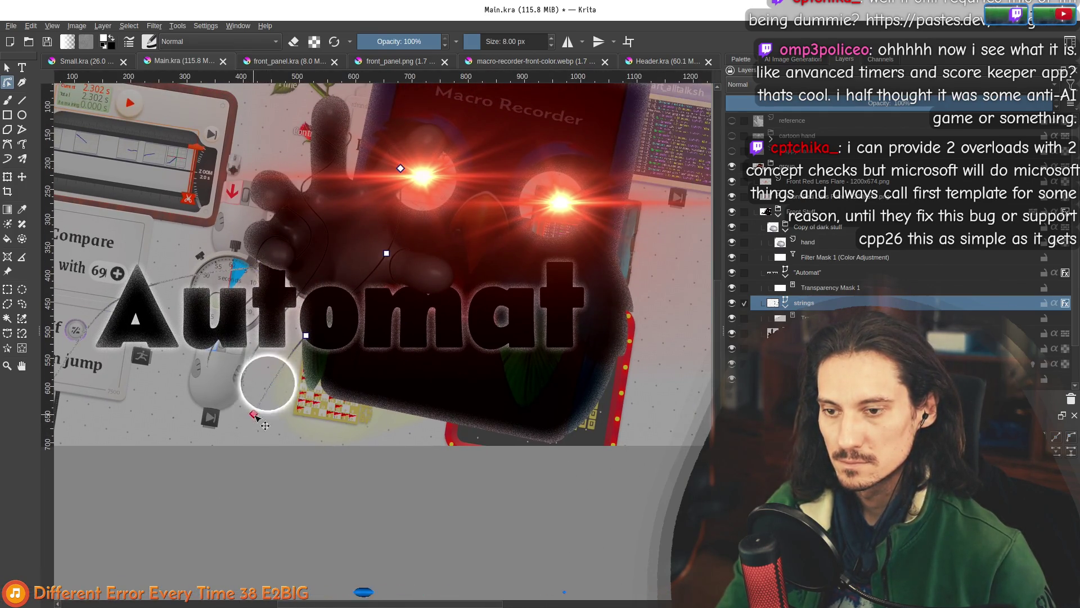
mouse_move(254, 415)
left_mouse_down()
mouse_move(288, 368)
mouse_move(285, 470)
mouse_move(261, 451)
left_mouse_up()
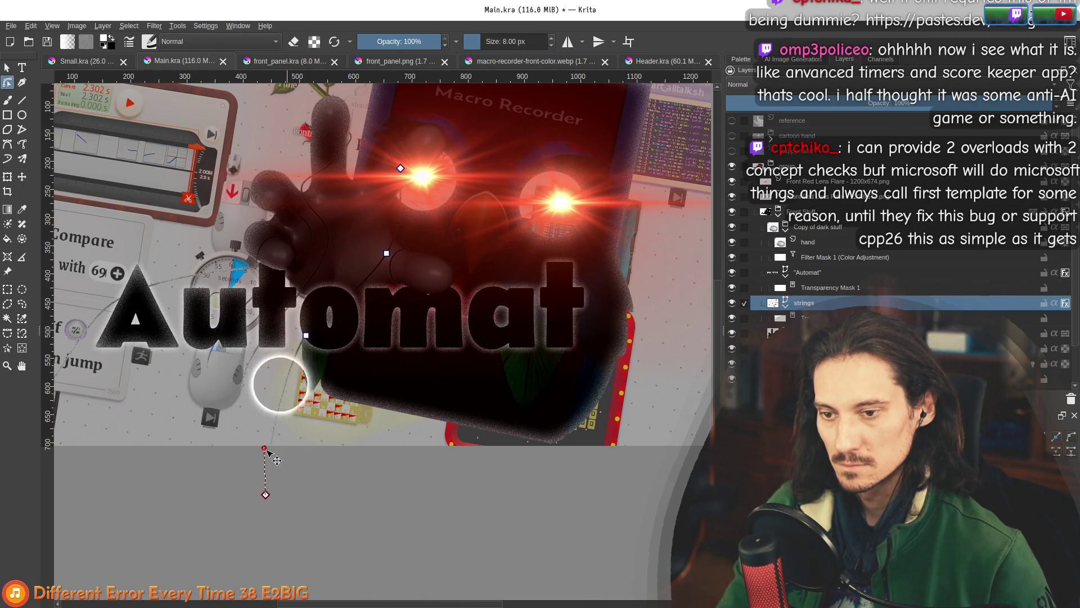
mouse_move(242, 393)
left_mouse_down()
mouse_move(270, 326)
mouse_move(220, 474)
left_mouse_up()
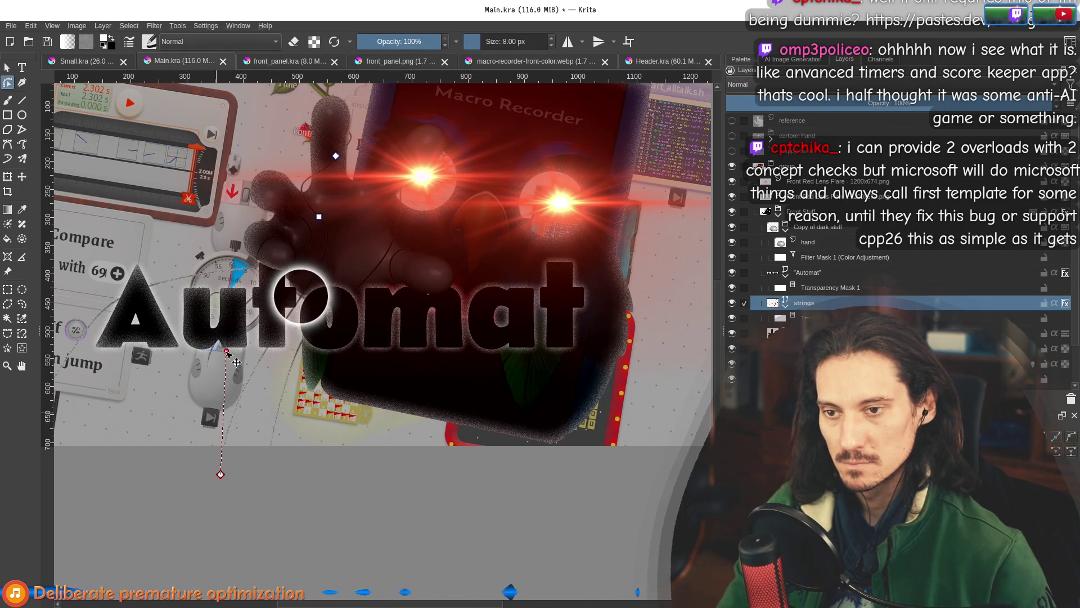
Move the string node beside the u down-left onto the letter.
left_click(227, 352)
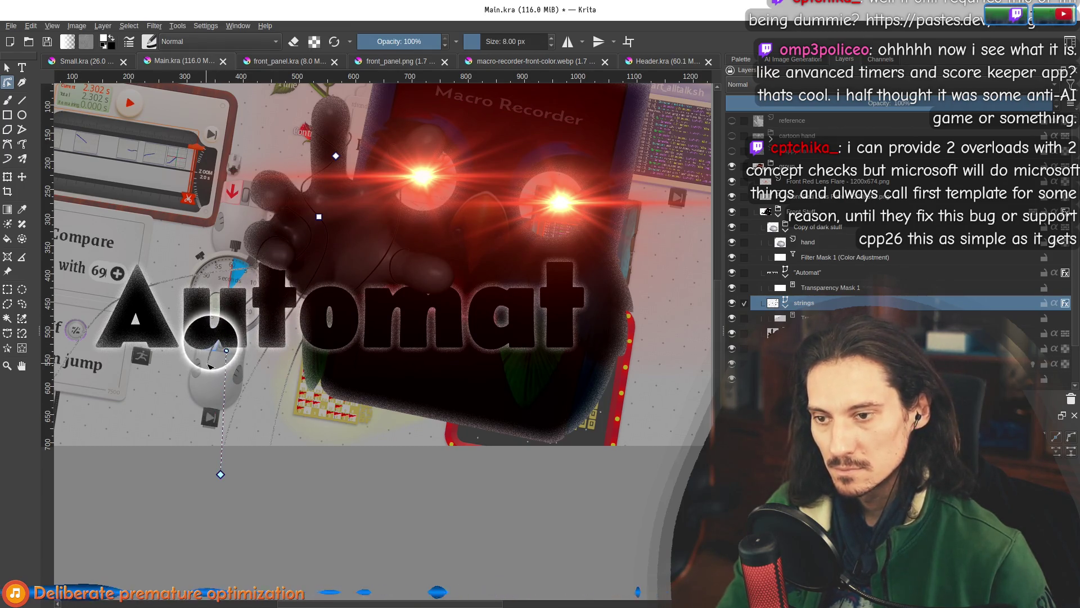
key("Escape")
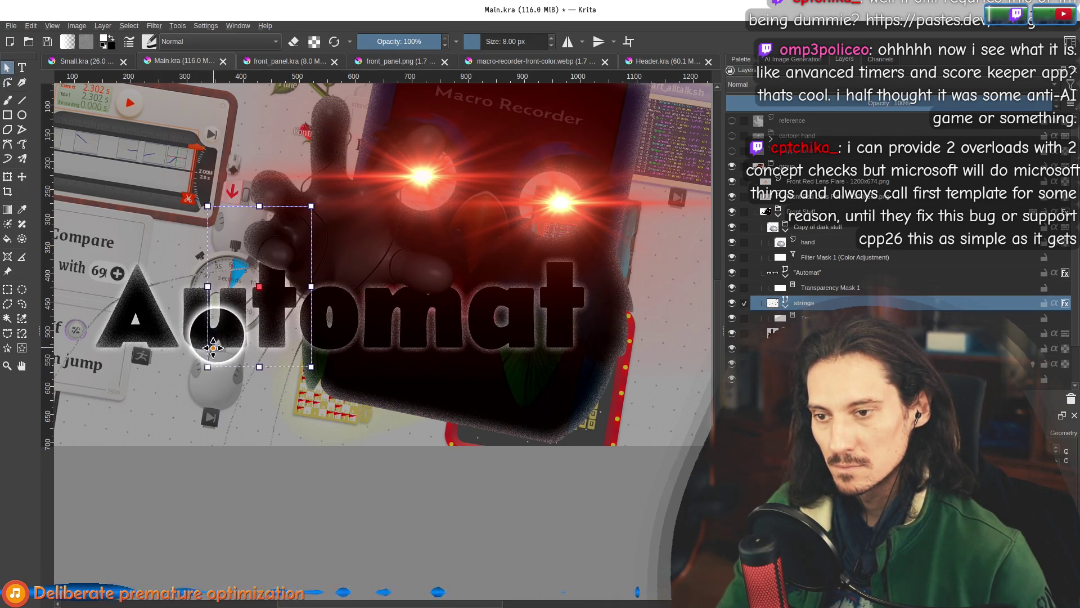
double_click(208, 367)
mouse_move(218, 381)
left_mouse_down()
mouse_move(165, 375)
mouse_move(167, 335)
left_mouse_up()
Box-select all the string shapes across the image.
scroll(419, 411, "down", 2)
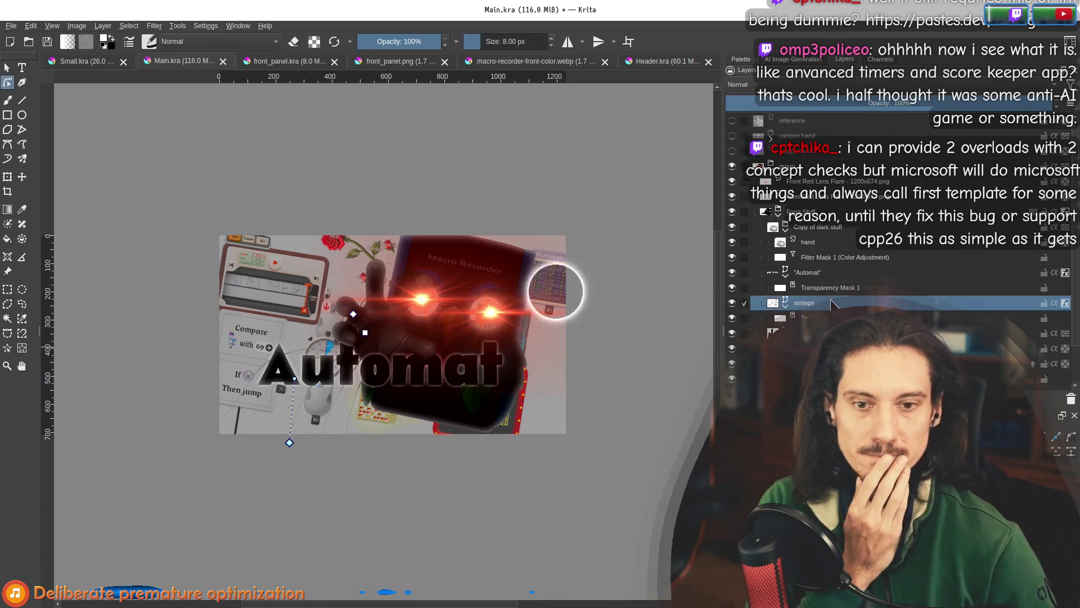
left_click_drag(602, 533, 203, 250)
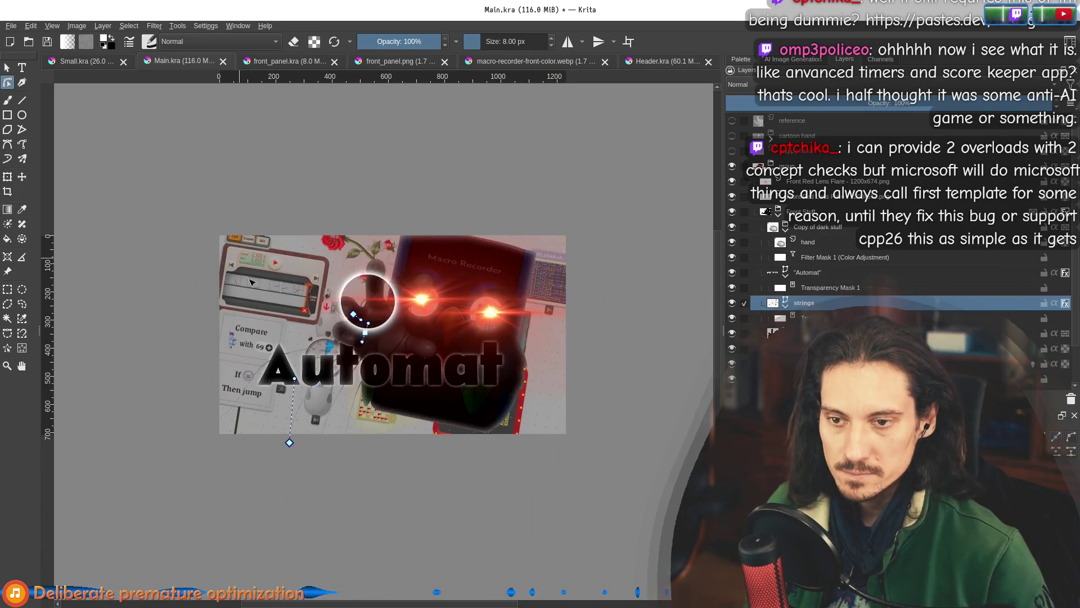
left_click(7, 68)
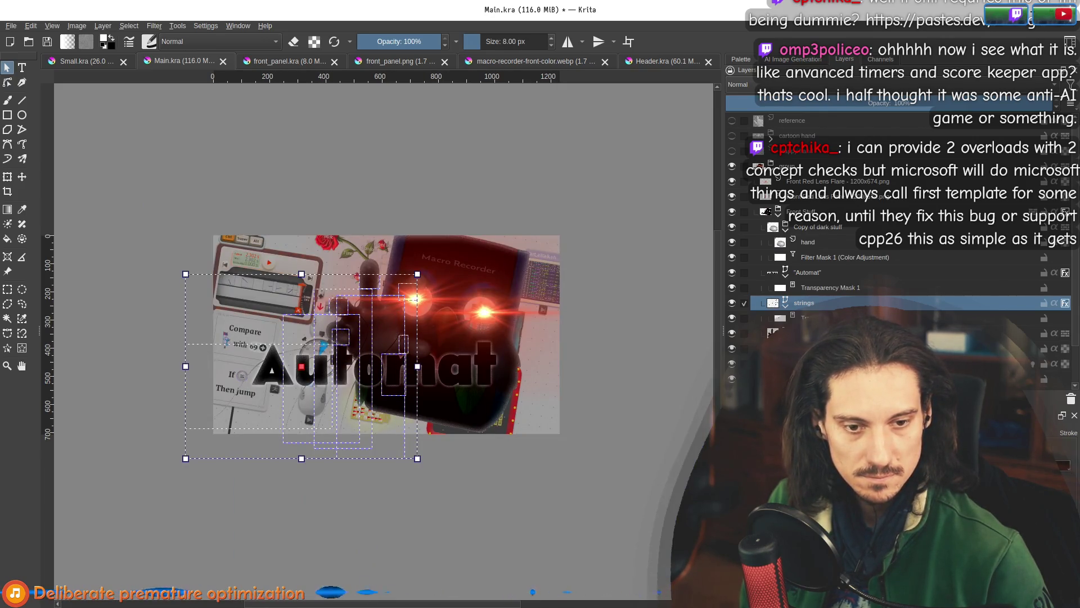
Set the selected strings' stroke colour to white from the recent colours popup.
scroll(372, 358, "up", 2)
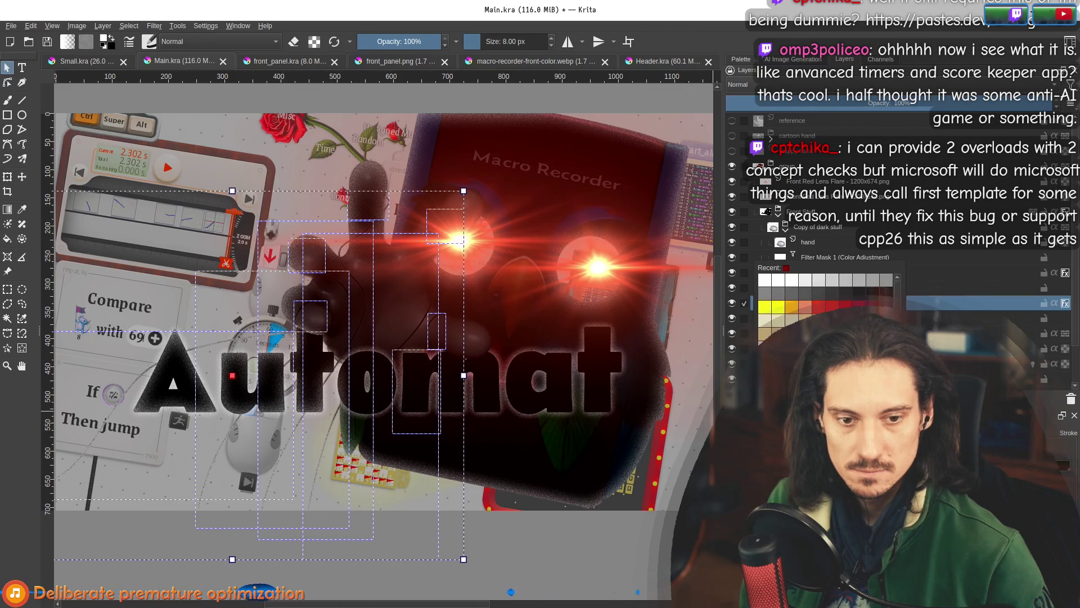
left_click(766, 284)
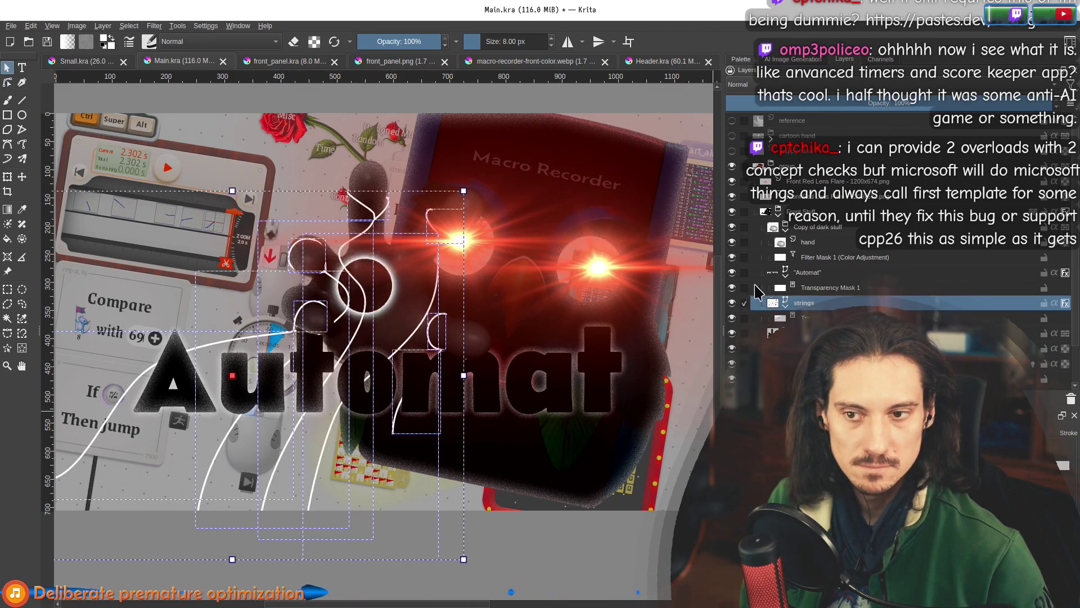
left_click(766, 352)
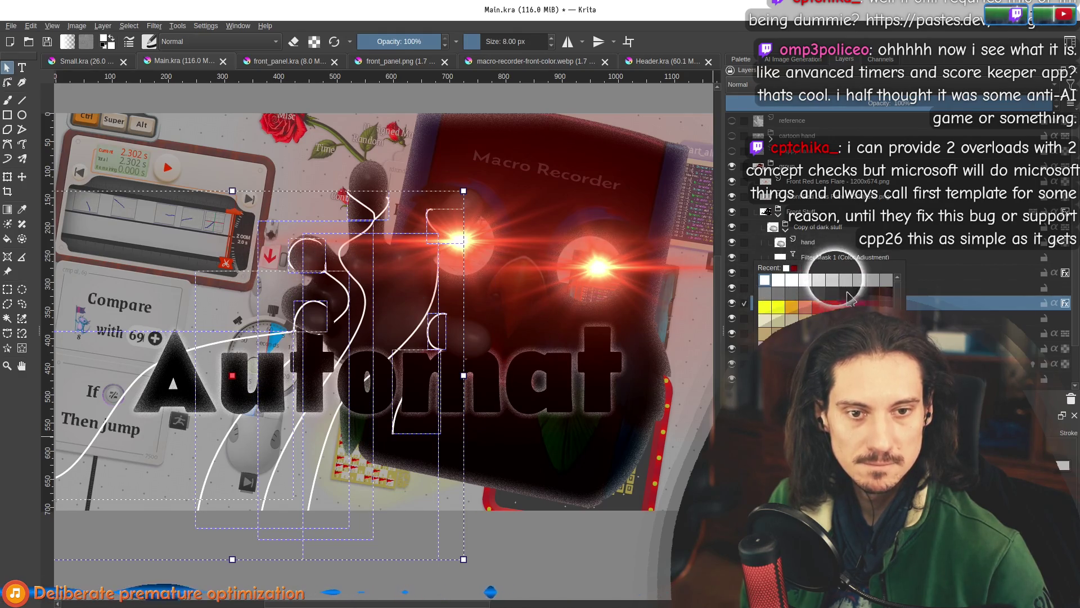
scroll(543, 316, "down", 4)
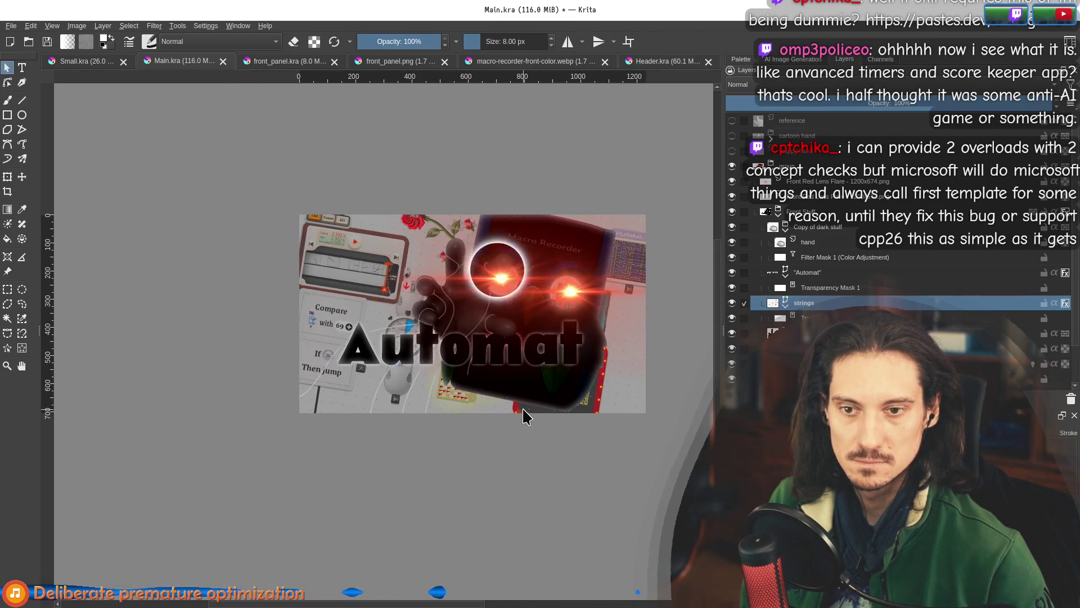
scroll(522, 409, "up", 4)
scroll(529, 386, "down", 1)
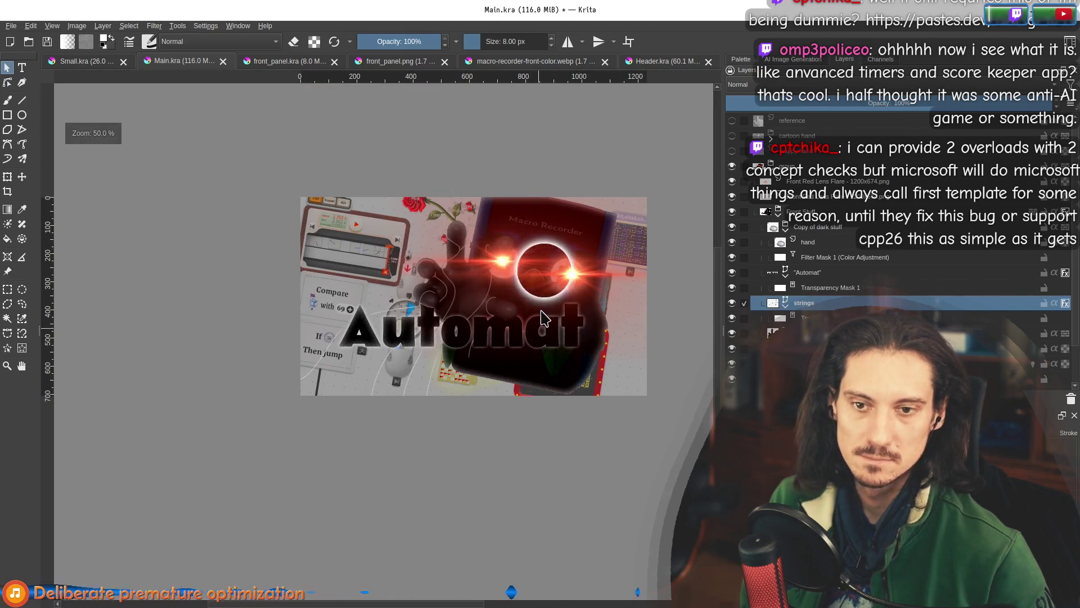
scroll(900, 253, "down", 3)
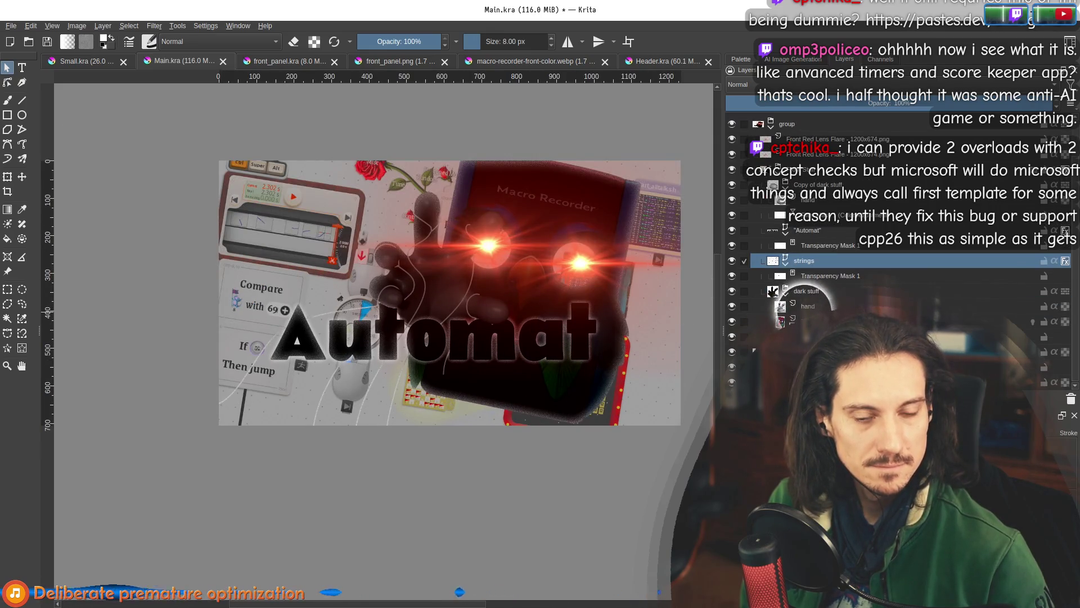
left_click(805, 321)
key("b")
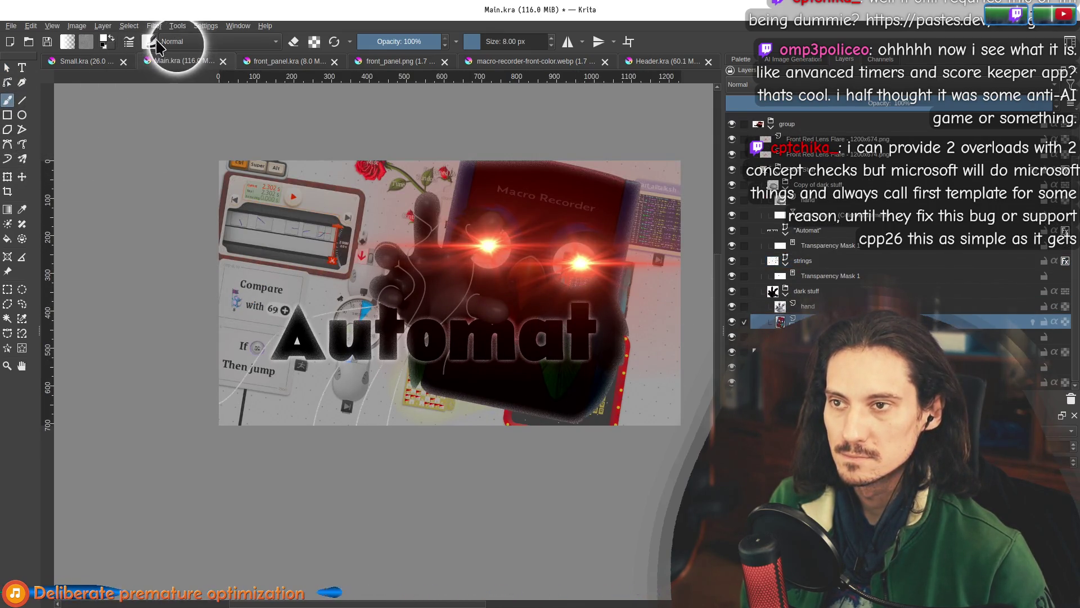
left_click(159, 43)
left_click(176, 42)
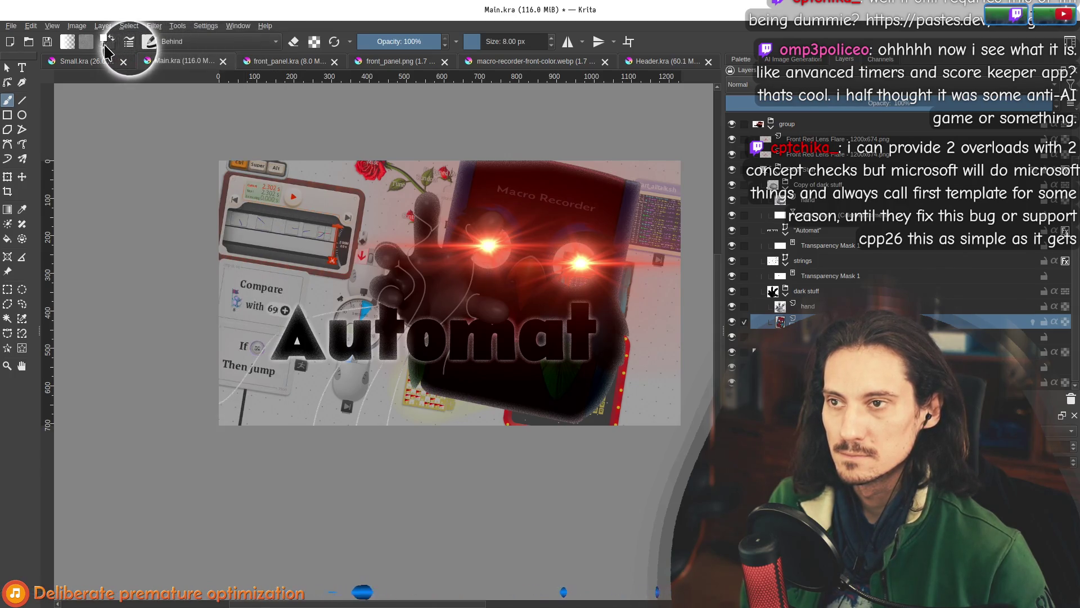
scroll(509, 242, "up", 2)
key("bracketright")
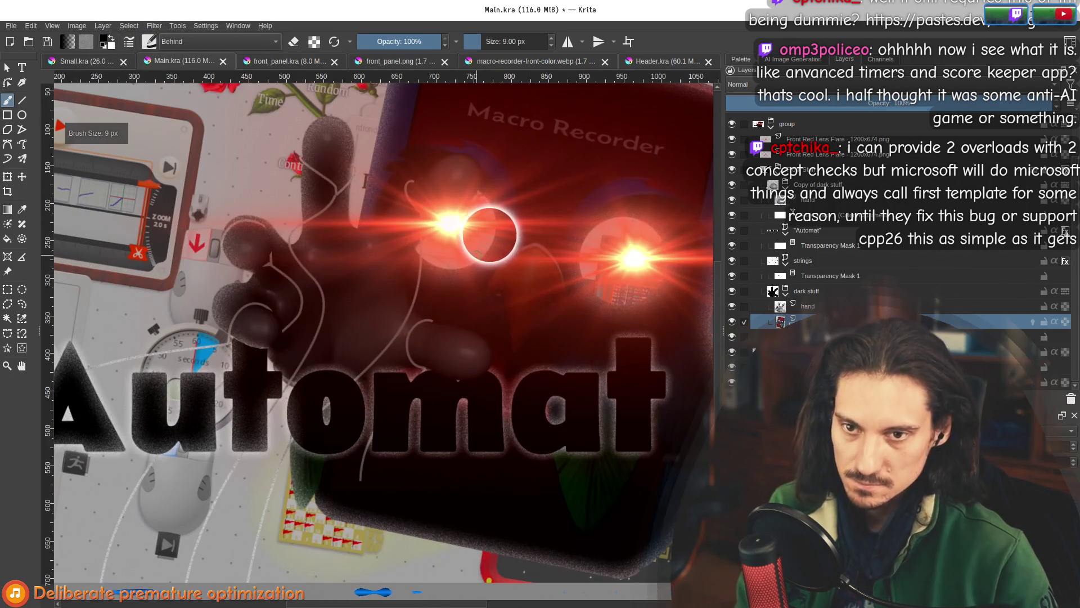
key("bracketright")
key("bracketright")
key("bracketright")
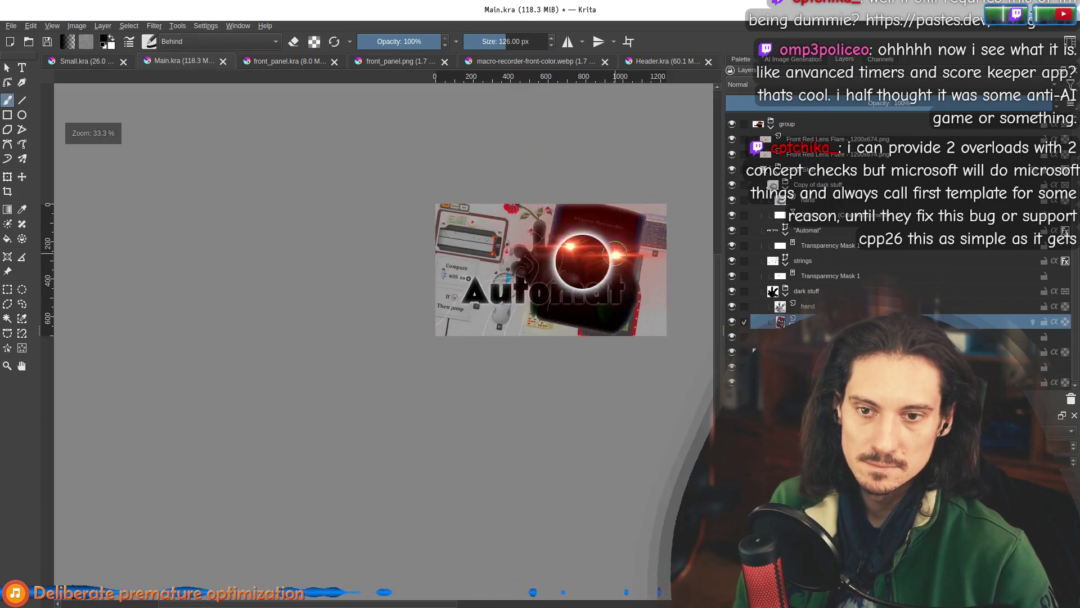
scroll(585, 253, "down", 4)
left_click_drag(603, 414, 489, 439)
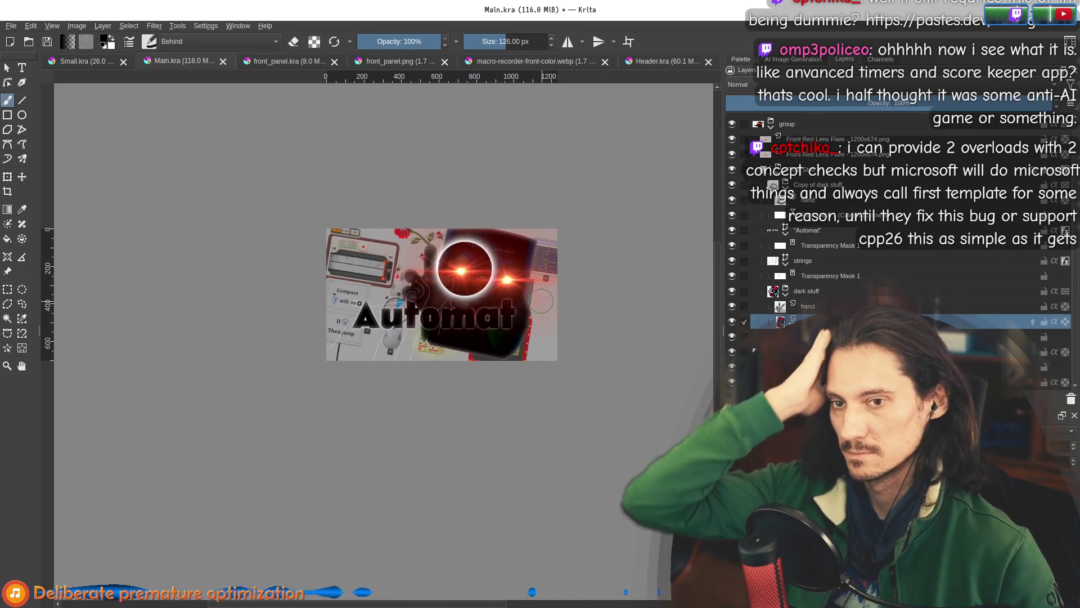
scroll(492, 285, "up", 1)
scroll(492, 285, "up", 2)
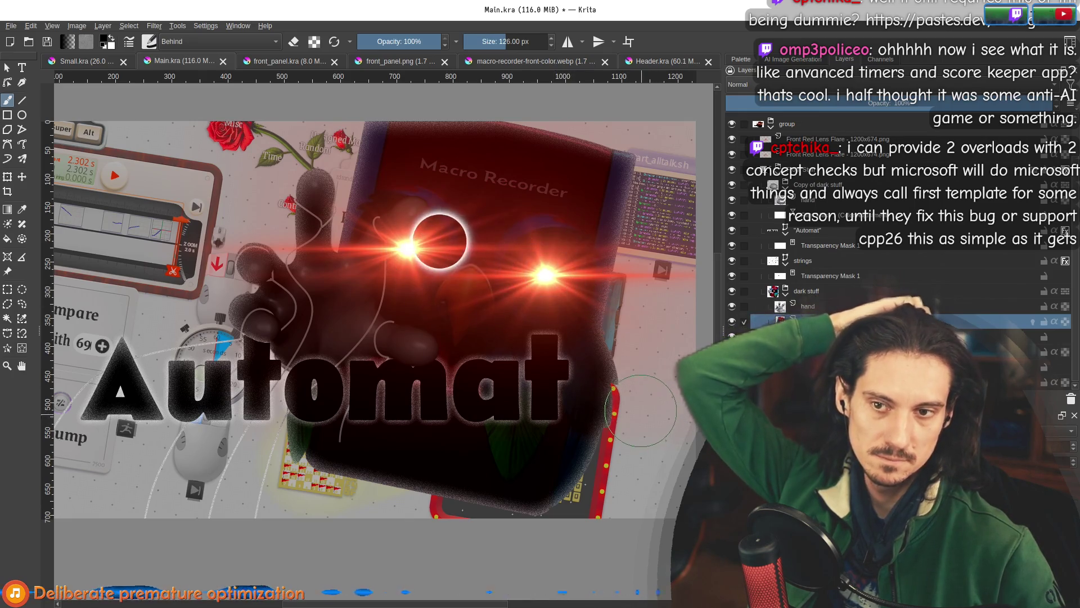
scroll(338, 303, "down", 1)
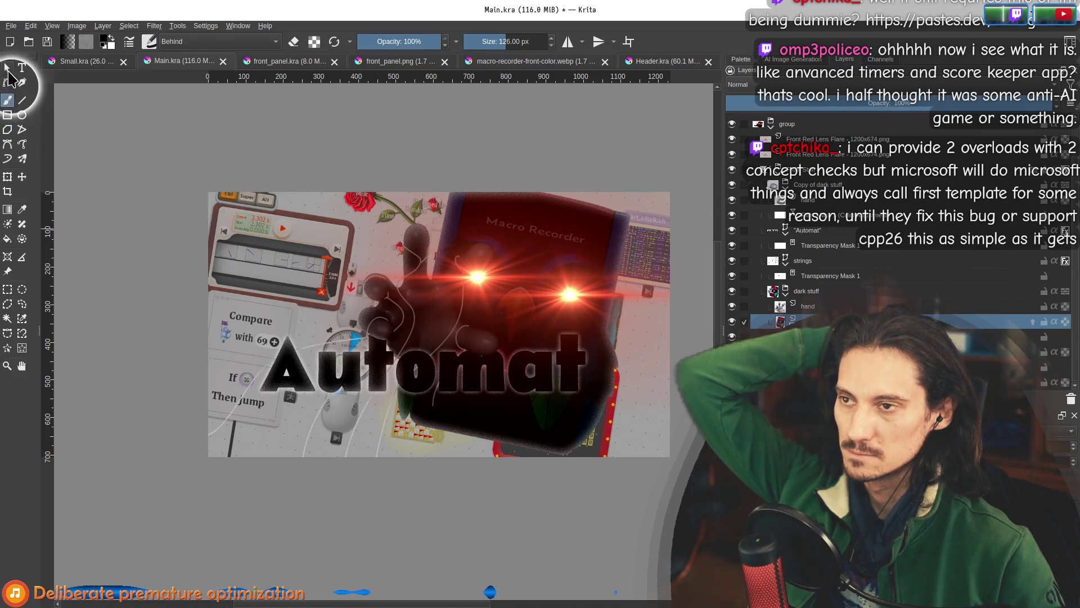
left_click(7, 82)
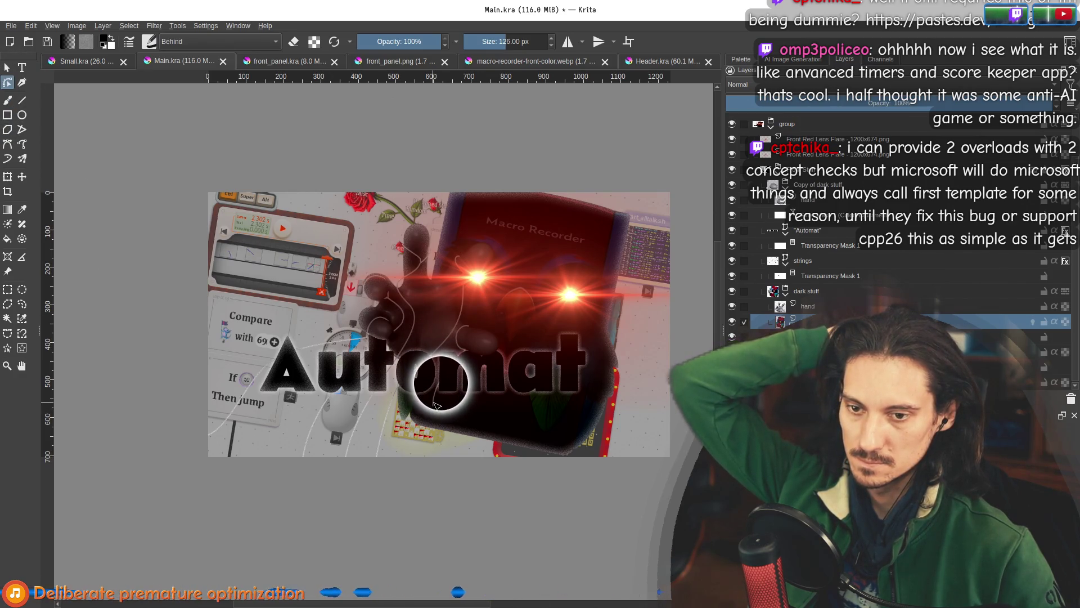
left_click(817, 262)
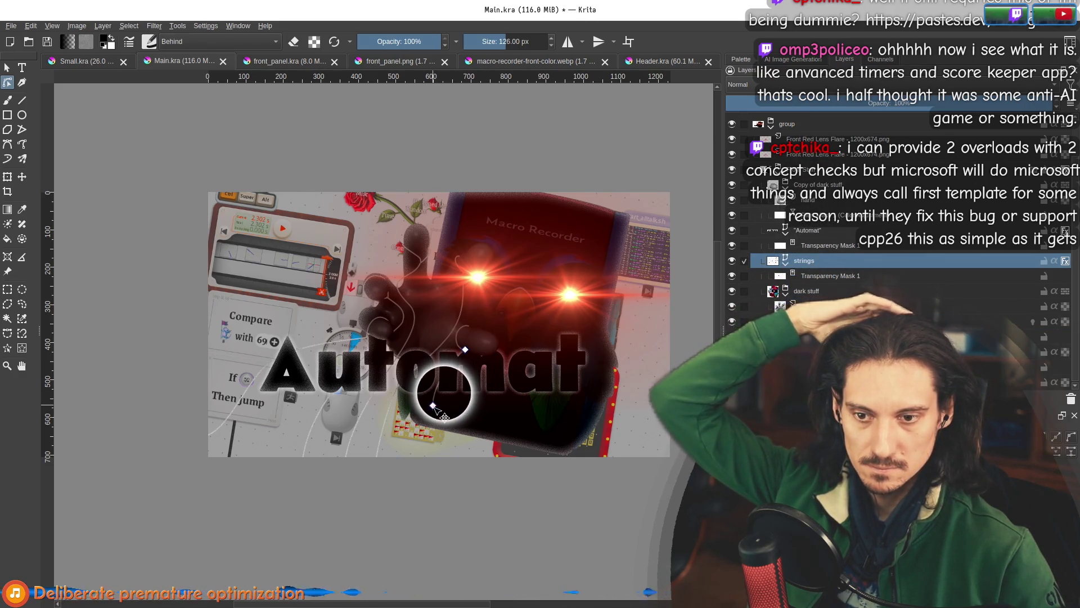
mouse_move(445, 418)
left_mouse_down()
mouse_move(438, 463)
mouse_move(405, 420)
left_mouse_up()
mouse_move(438, 494)
left_mouse_down()
mouse_move(475, 472)
mouse_move(484, 479)
left_mouse_up()
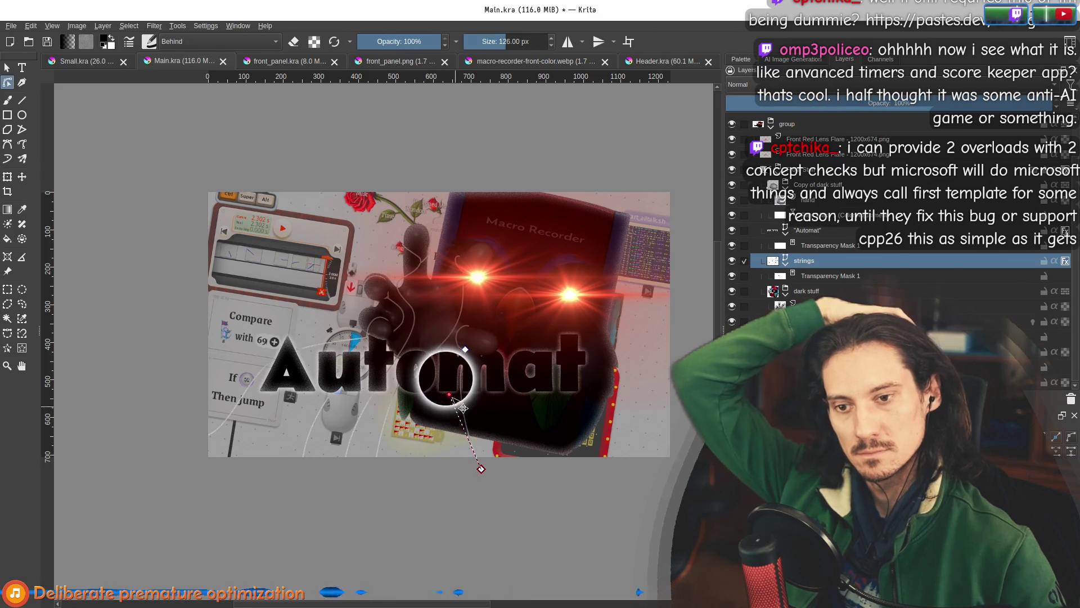
mouse_move(456, 404)
left_mouse_down()
mouse_move(405, 383)
mouse_move(411, 401)
left_mouse_up()
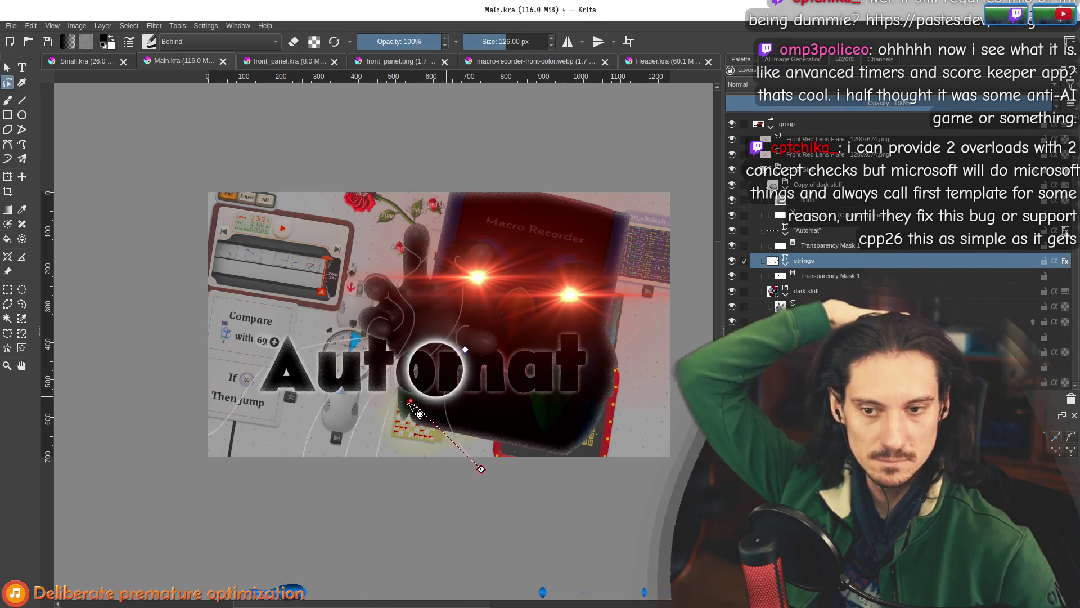
left_click_drag(446, 434, 453, 430)
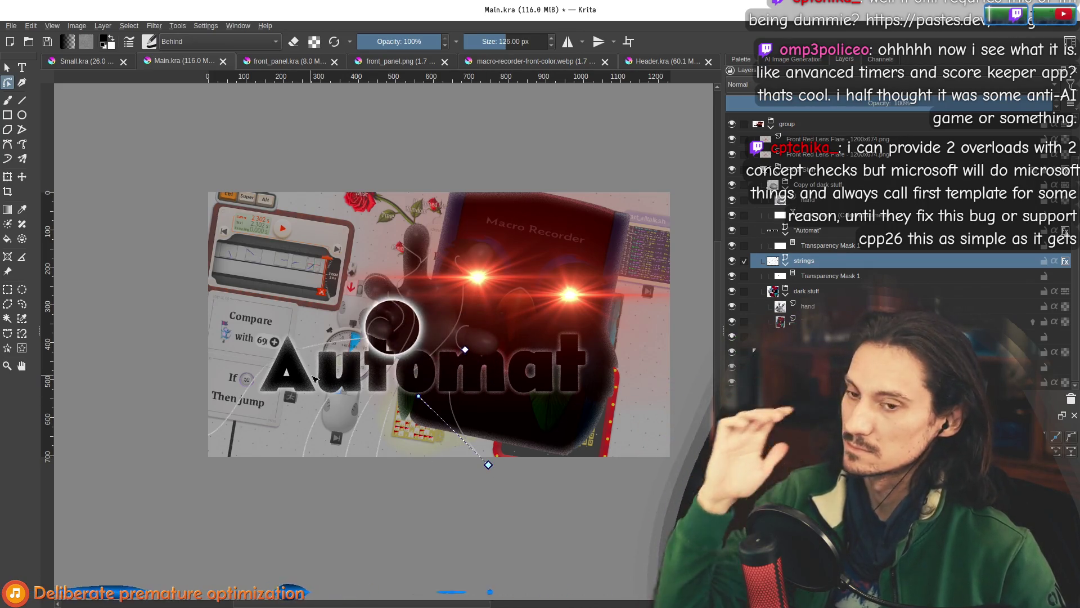
key("1")
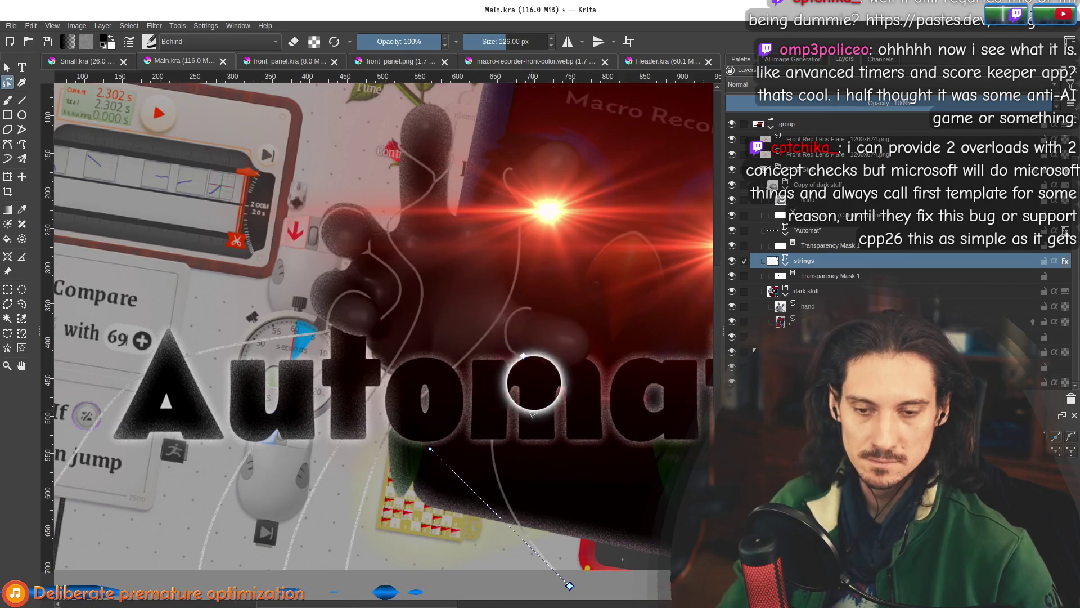
scroll(544, 434, "down", 1)
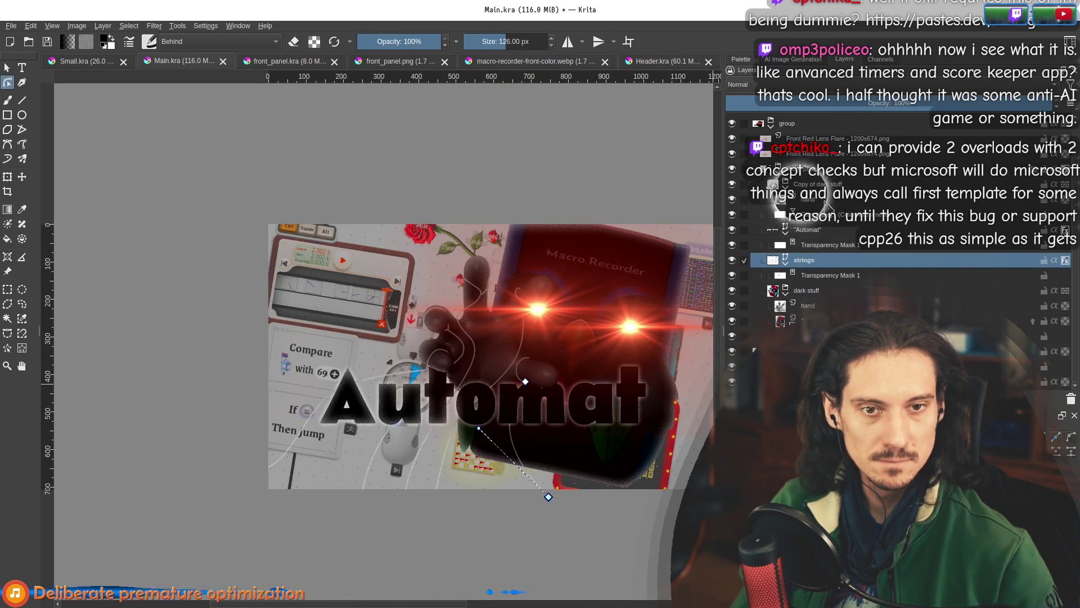
Rename the 'Copy of dark stuff' layer to 'Front dark stuff'.
left_click(804, 184)
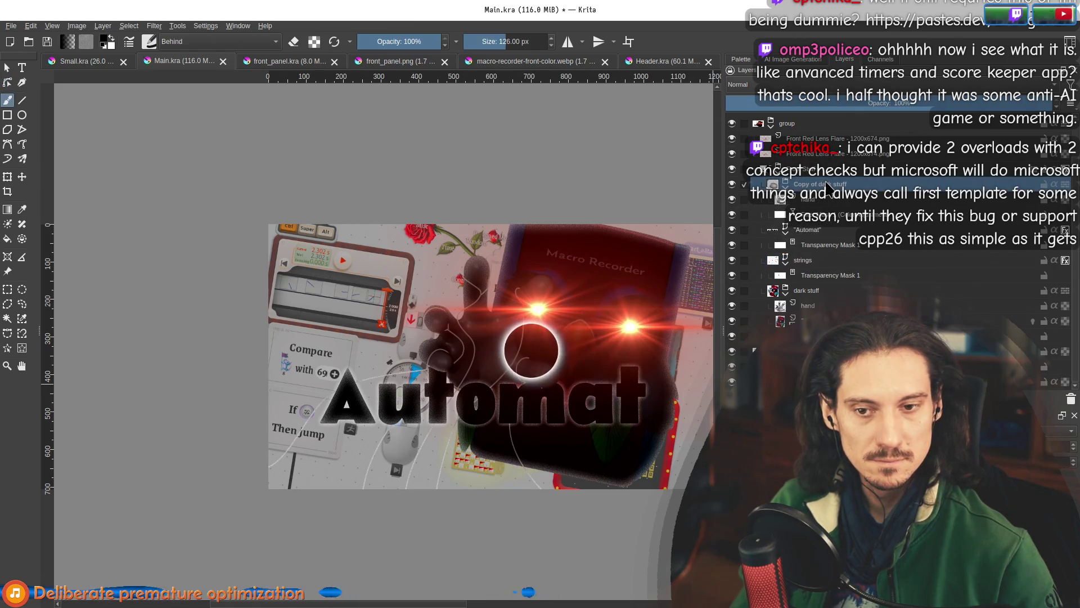
double_click(810, 184)
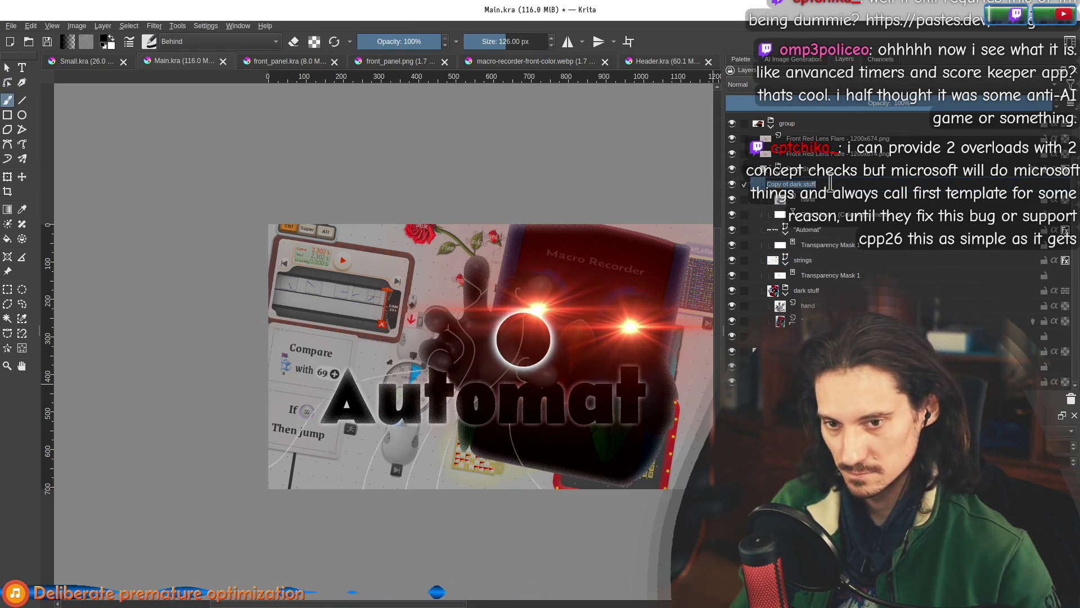
left_click(776, 191)
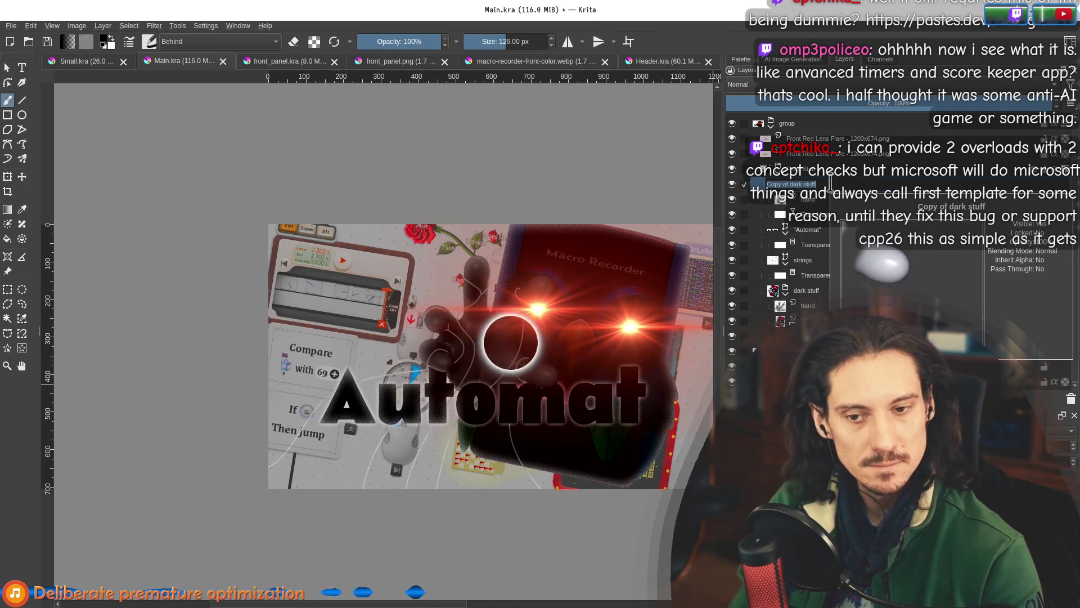
type("Front")
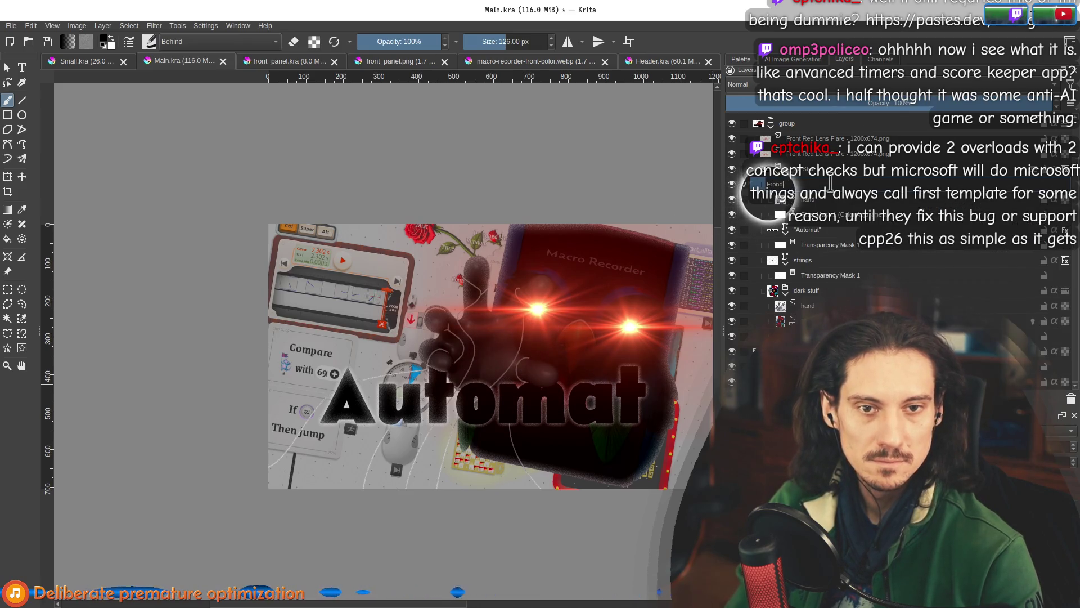
type("ff")
key("Return")
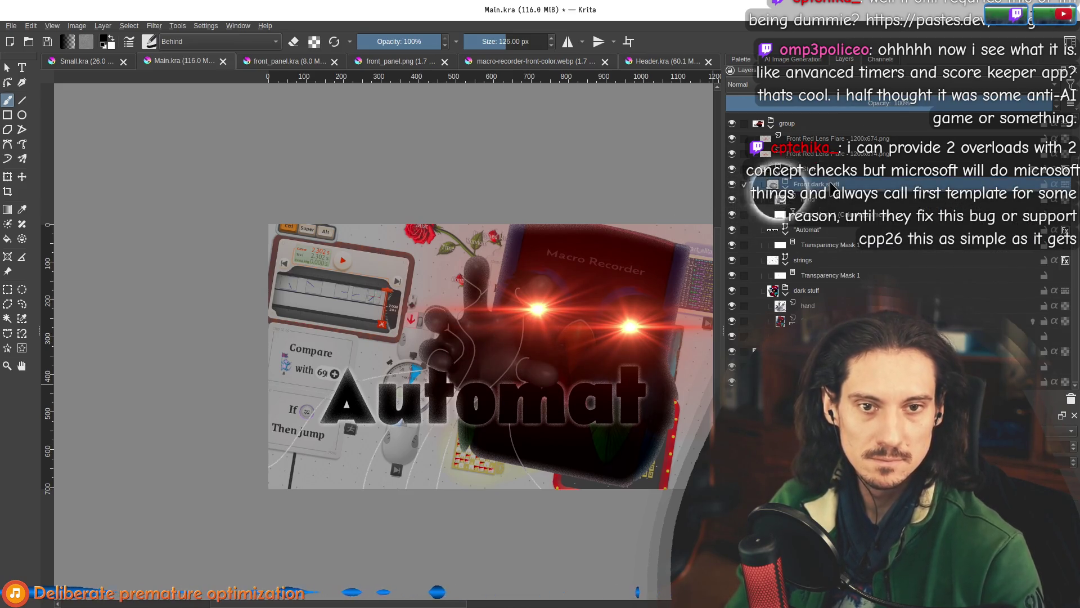
Recentre the capsule in the view and select the Automat title layer.
scroll(566, 342, "down", 1)
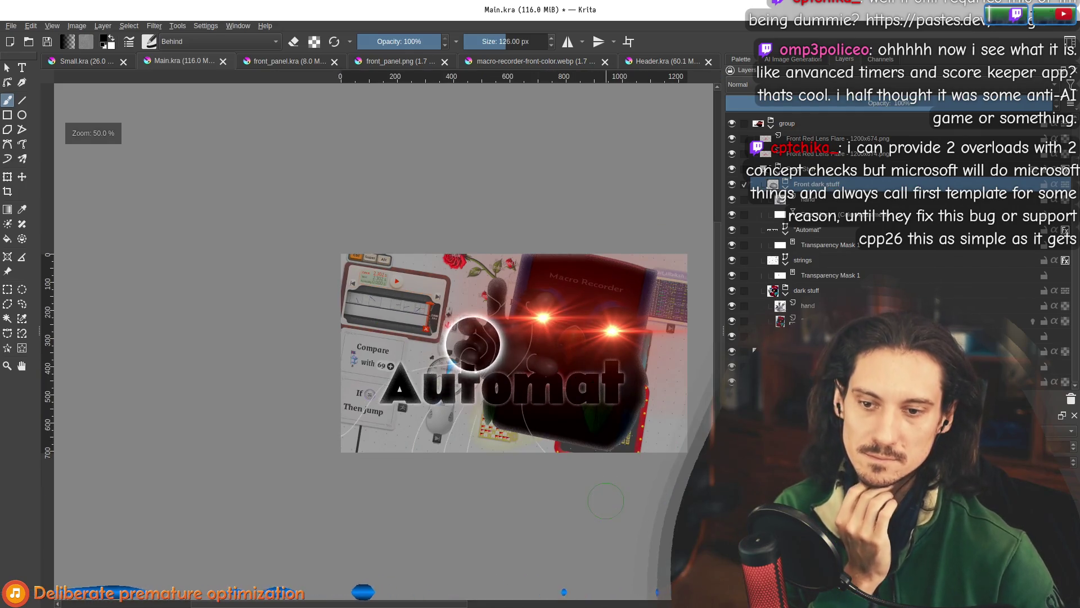
mouse_move(535, 489)
left_mouse_down()
mouse_move(483, 482)
mouse_move(437, 460)
left_mouse_up()
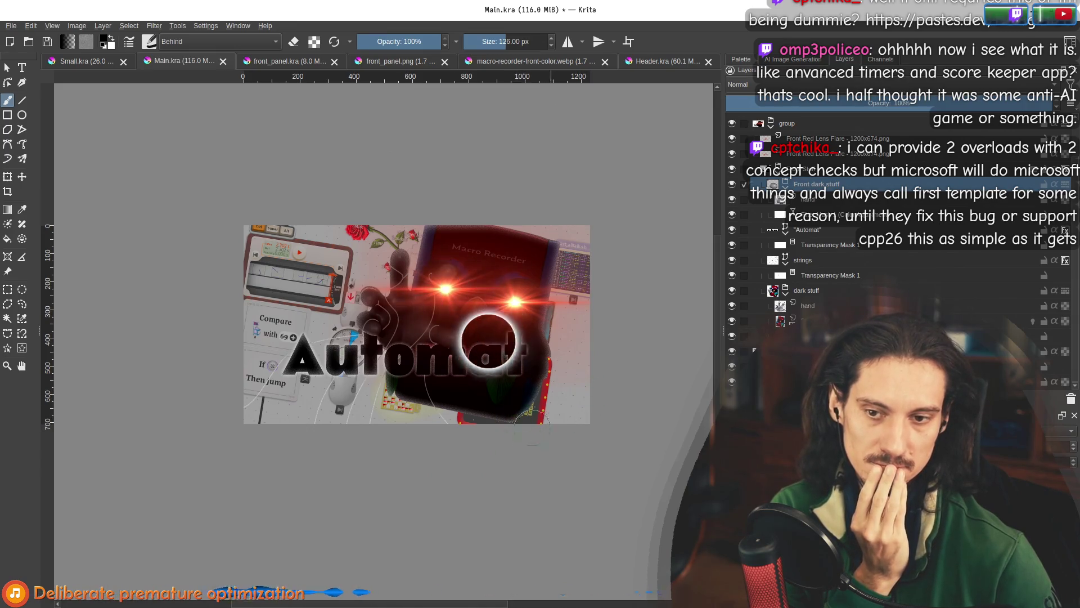
scroll(433, 404, "up", 1)
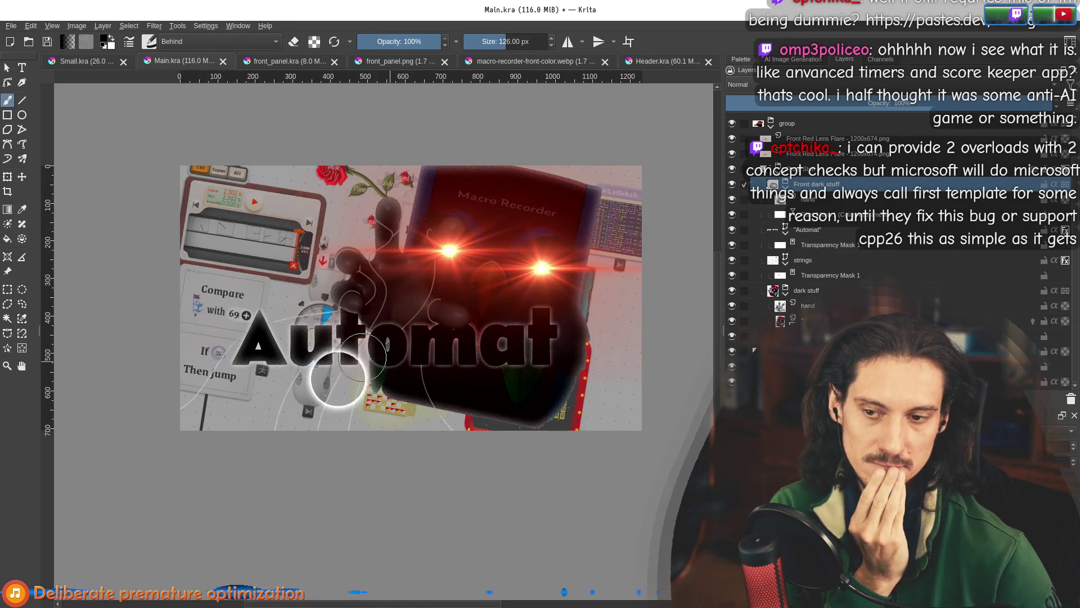
scroll(382, 383, "up", 1)
scroll(495, 422, "down", 1)
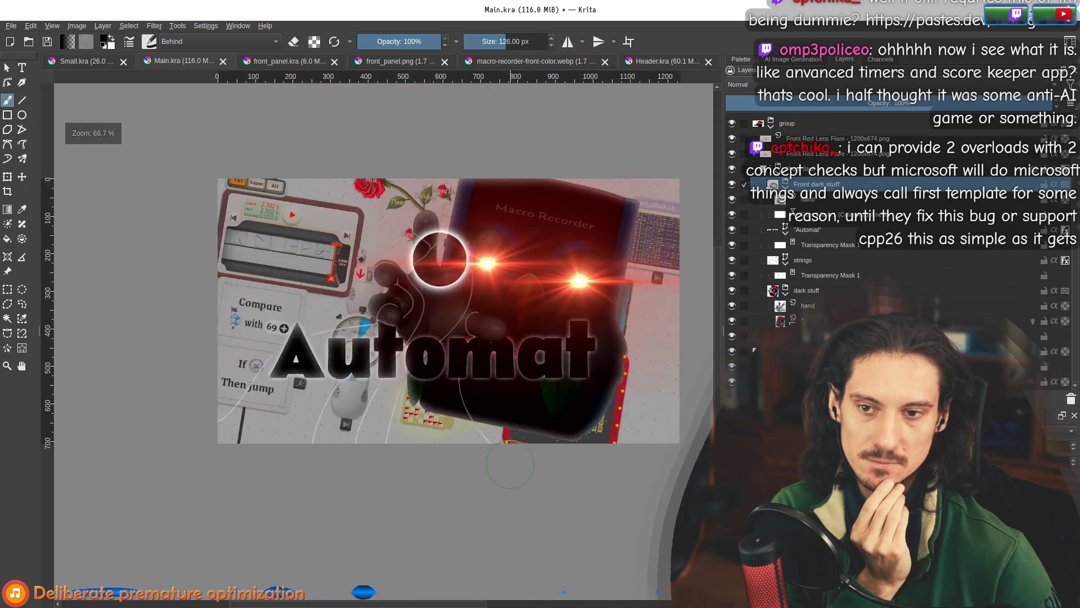
scroll(449, 460, "down", 1)
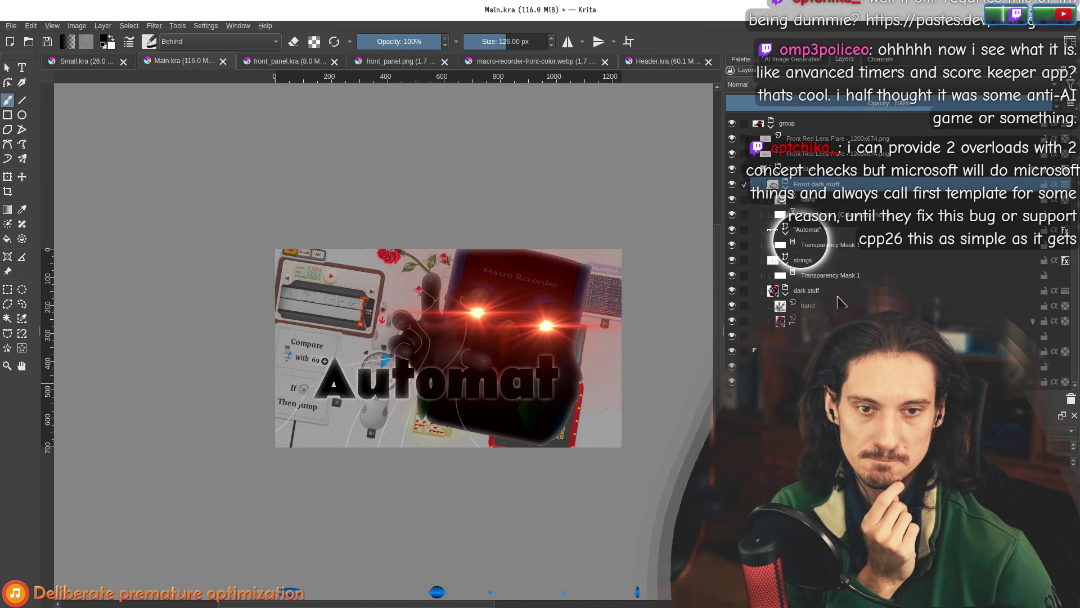
left_click(833, 233)
left_click(7, 67)
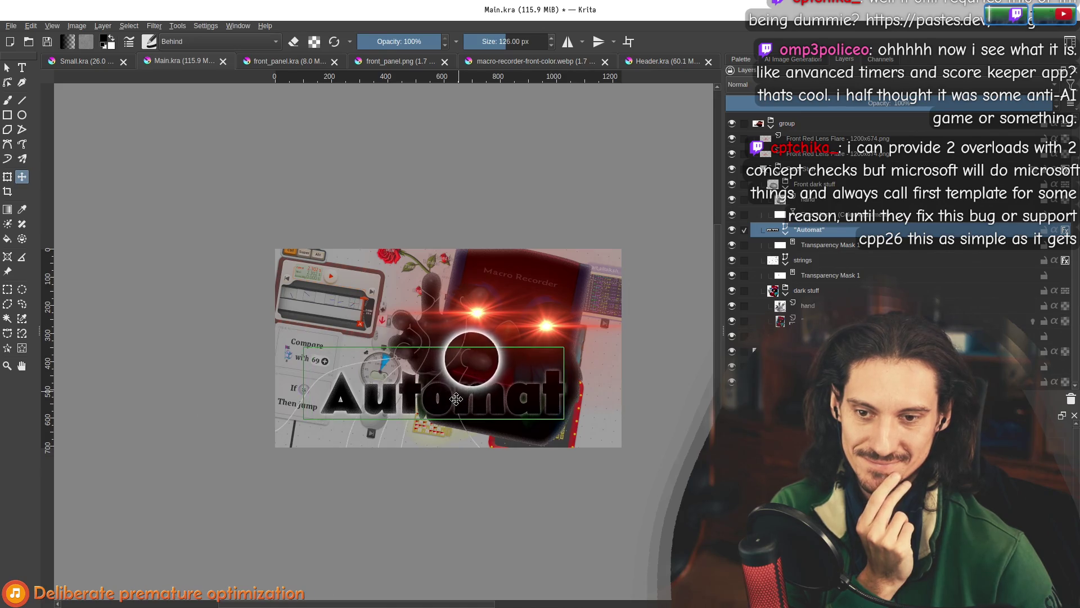
Drag the Automat title about 26 px lower and select the title group's transparency mask.
left_click_drag(451, 379, 453, 394)
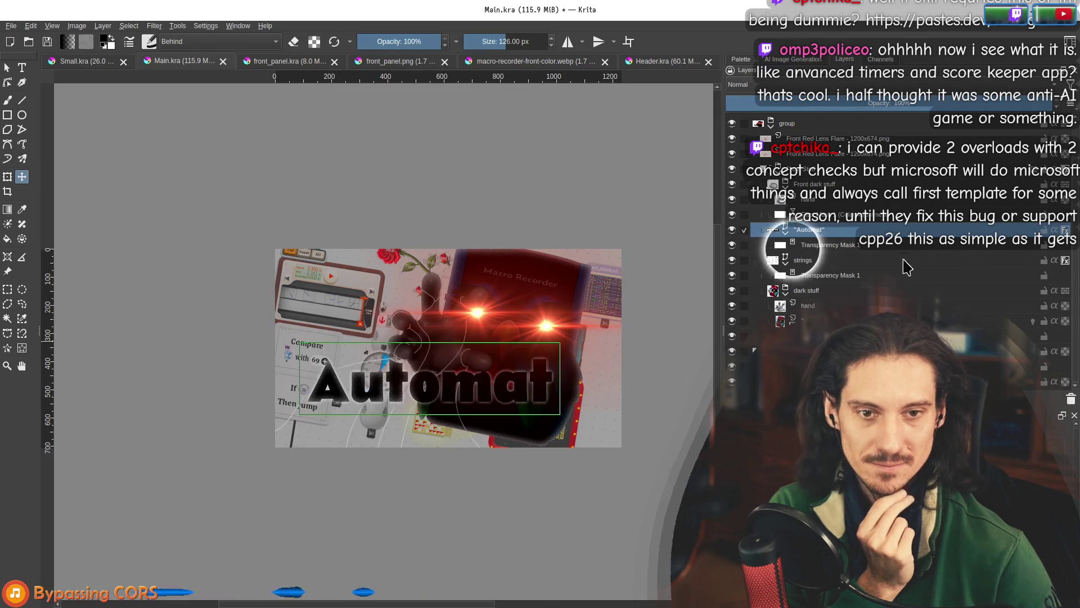
left_click(827, 245)
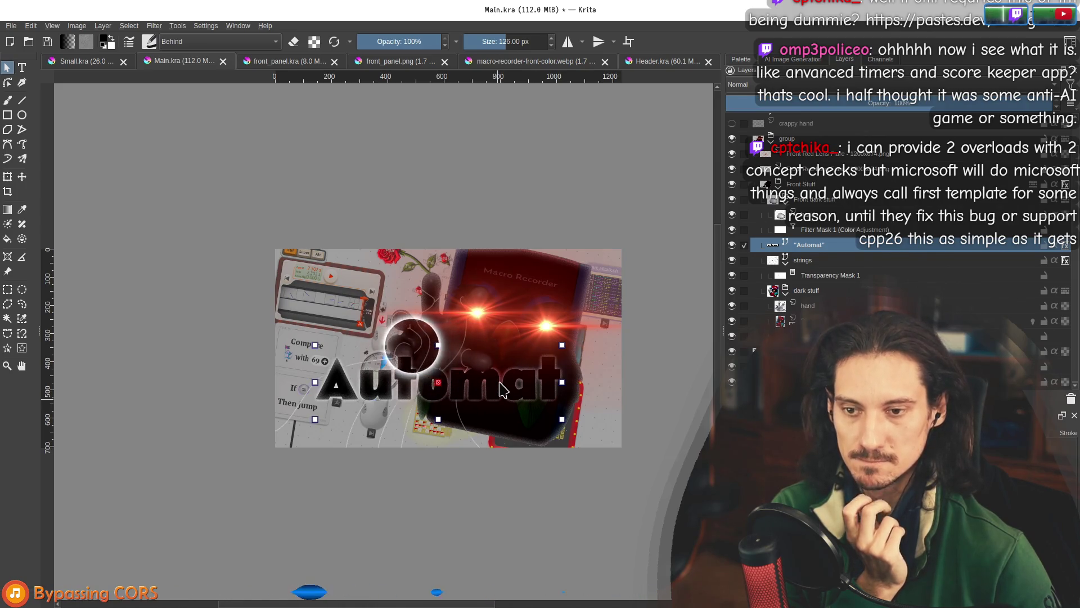
Move 'Copy of hand' above 'hand' and draw a rectangular selection around the hand's middle.
key("1")
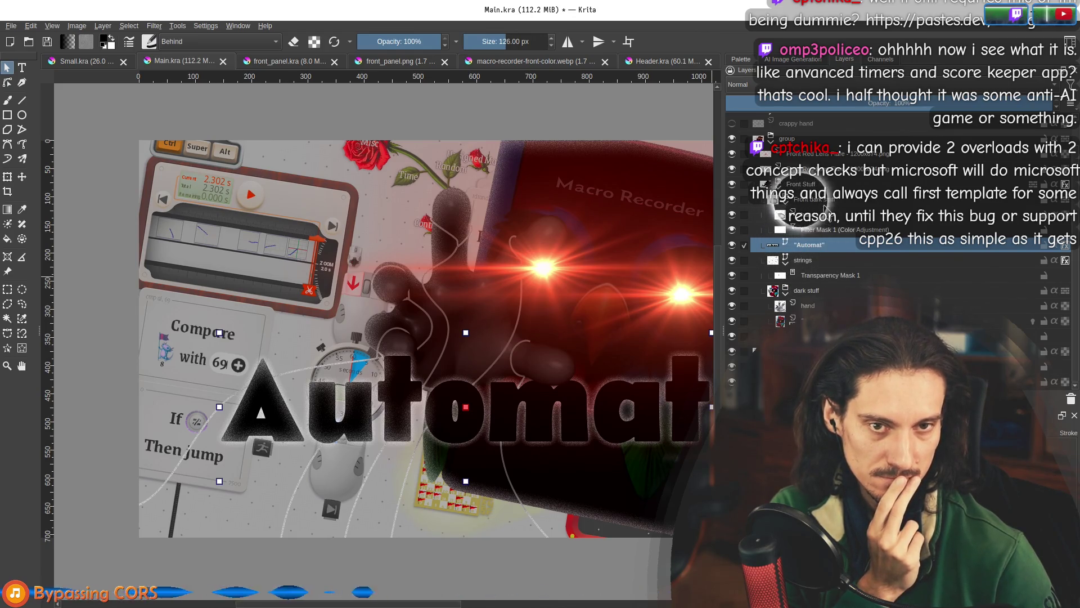
left_click(819, 306)
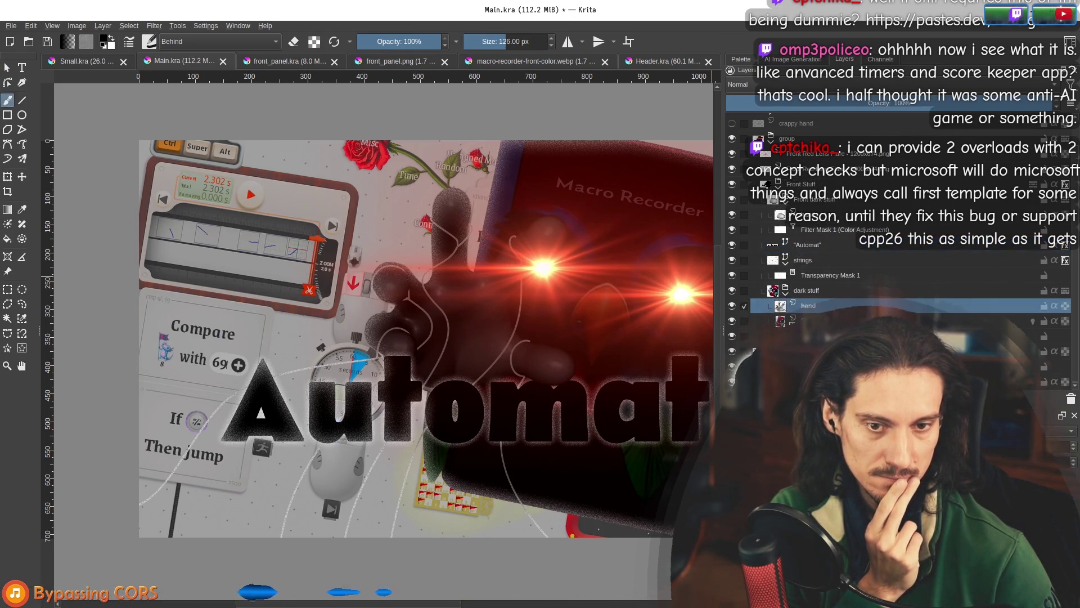
mouse_move(824, 309)
left_mouse_down()
mouse_move(785, 217)
mouse_move(800, 216)
left_mouse_up()
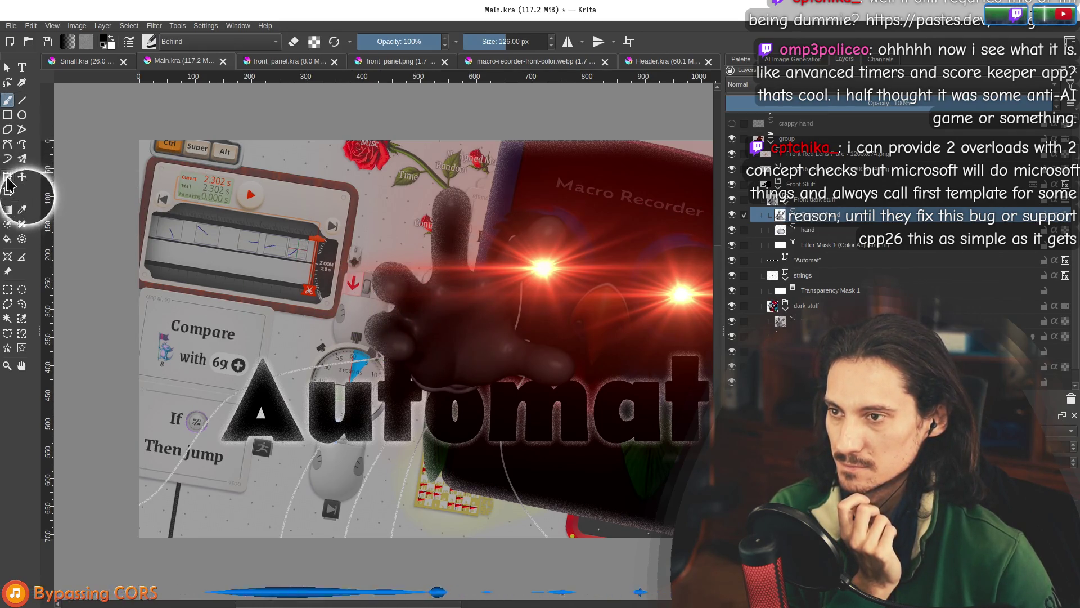
left_click(7, 290)
left_click_drag(343, 294, 435, 374)
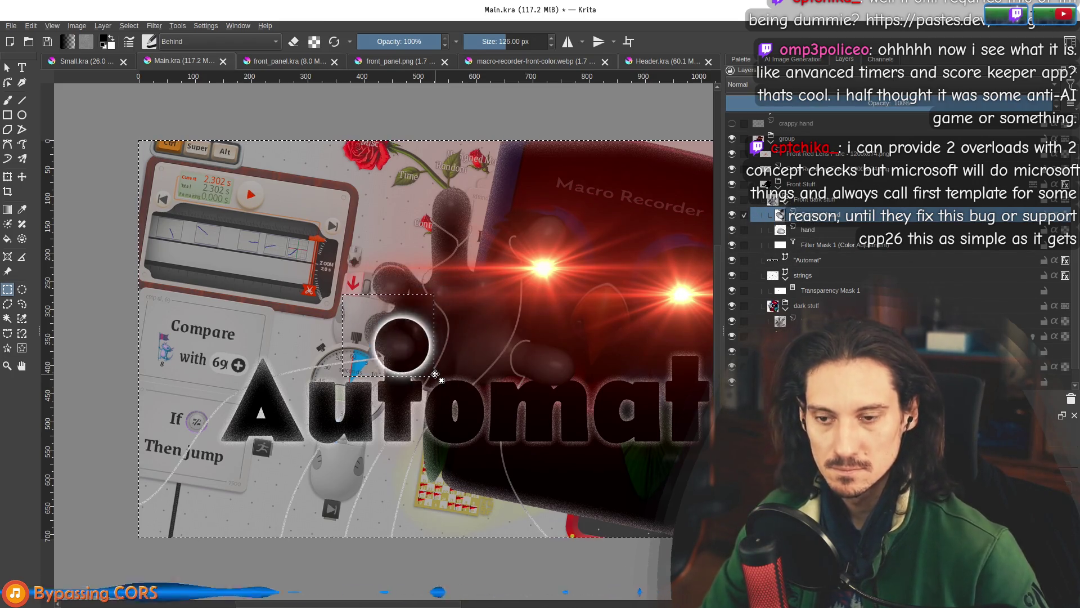
scroll(435, 374, "up", 3)
Deselect, choose a soft eraser preset in erase mode, and hide the dark stuff layer.
key("ctrl+shift+a")
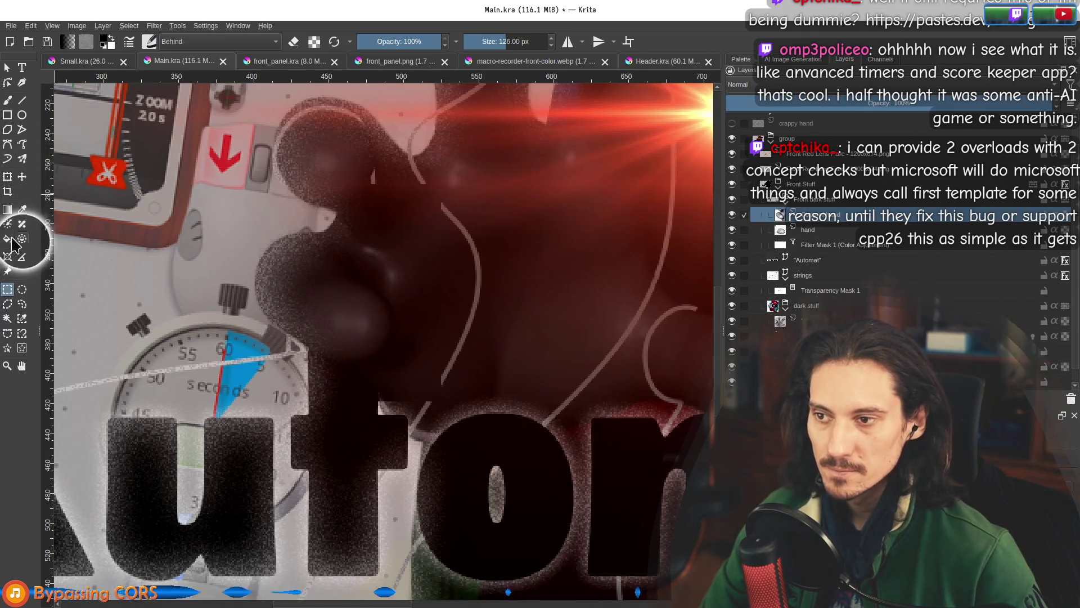
left_click(8, 101)
left_click(149, 41)
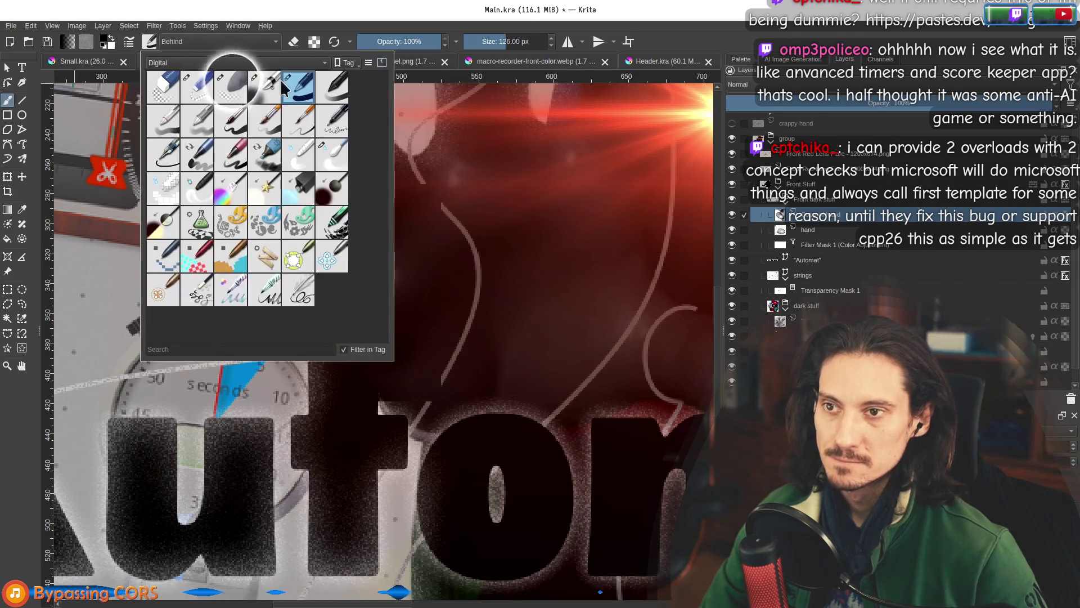
left_click(242, 84)
left_click(293, 41)
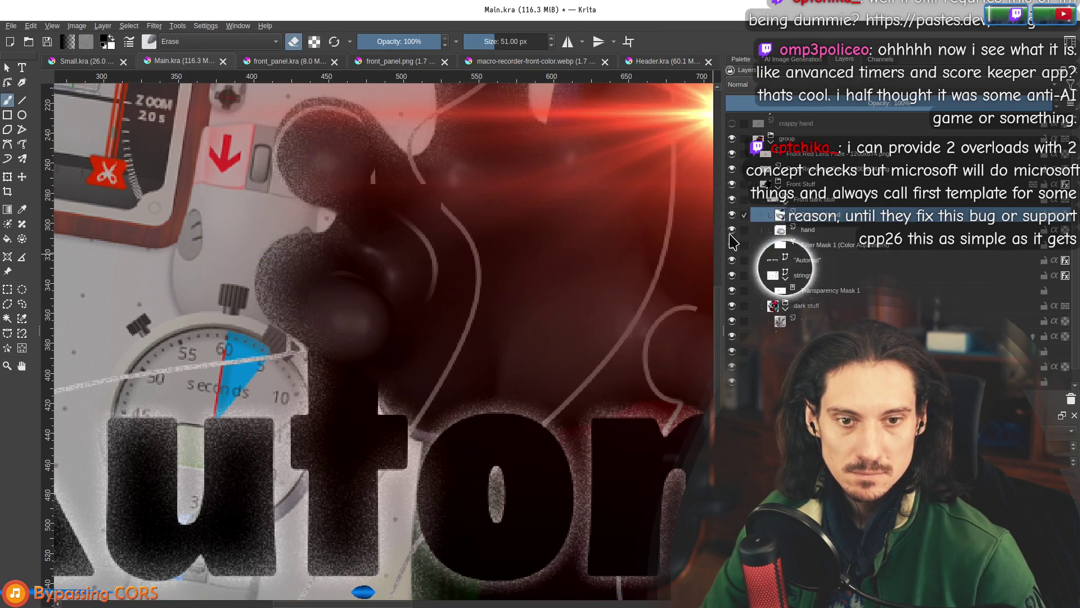
left_click(732, 306)
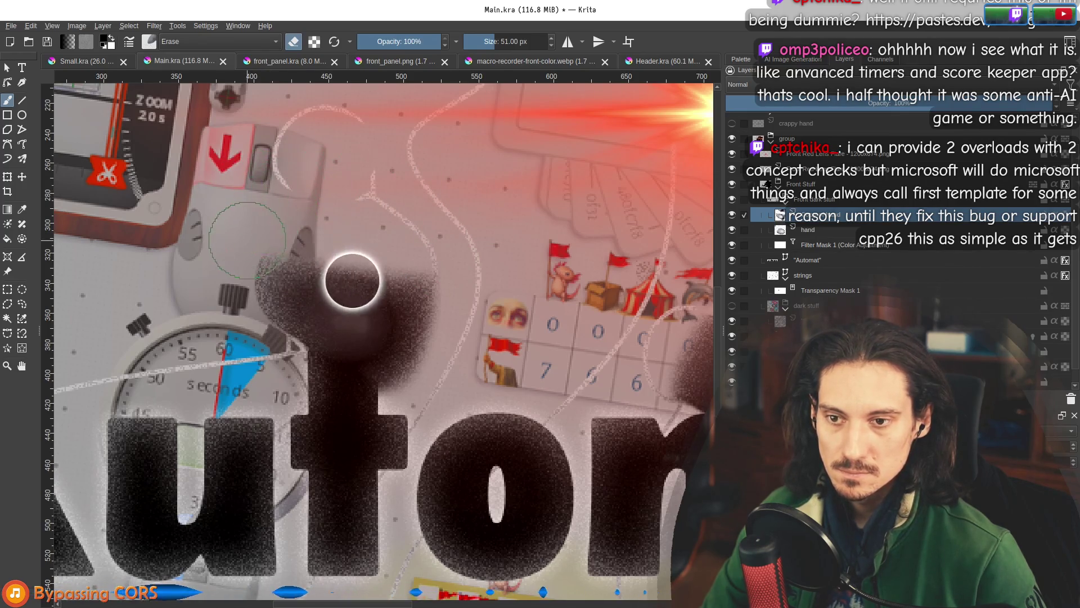
Switch to the 50 px eraser preset and erase the dark haze beside the hand's knuckle.
scroll(393, 289, "up", 2)
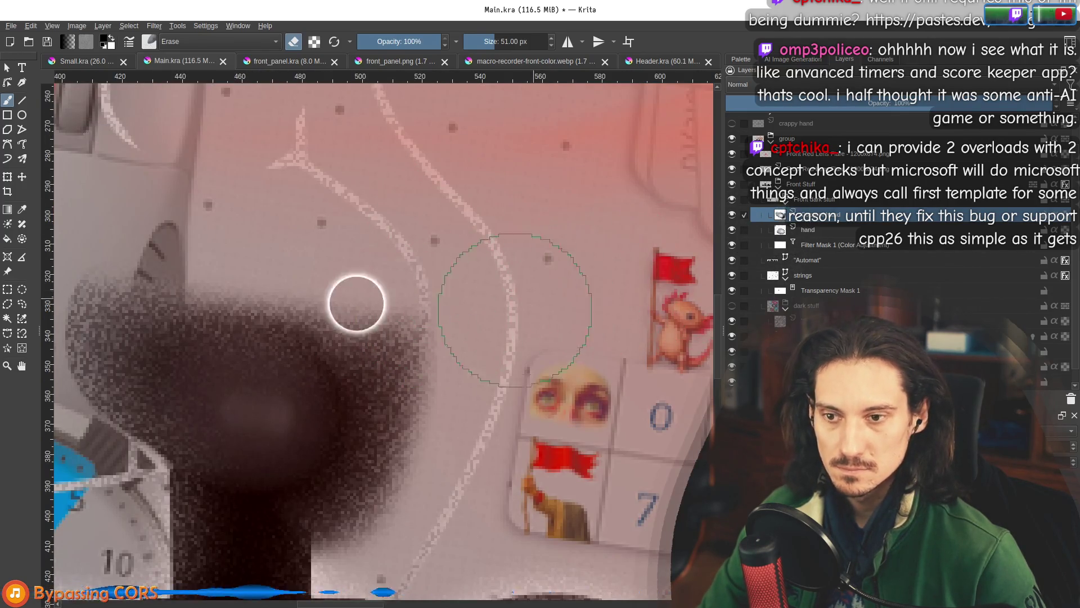
left_click_drag(355, 301, 412, 225)
left_click(148, 45)
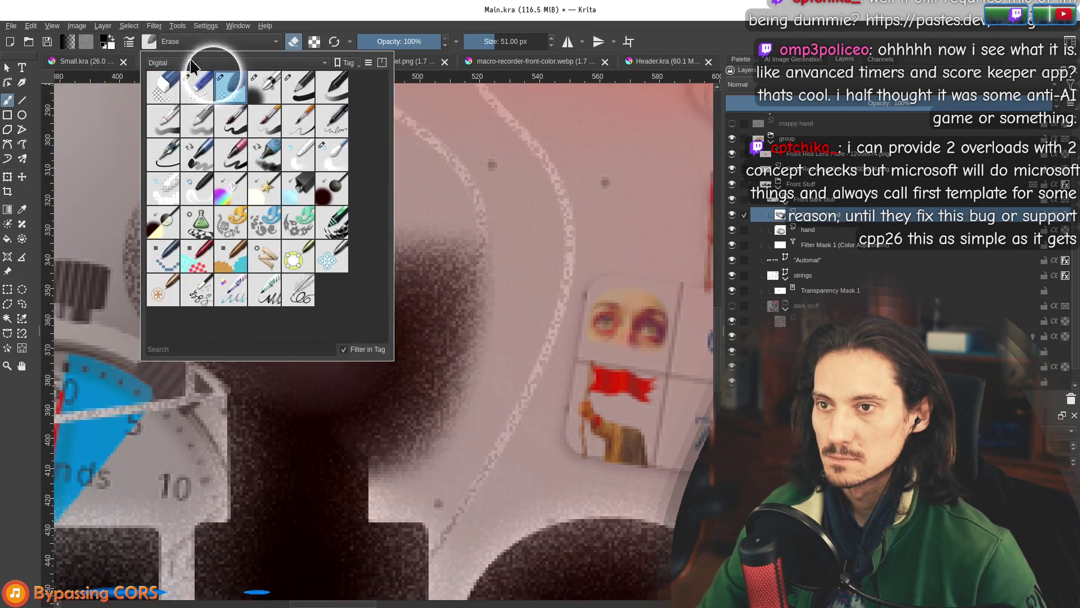
left_click(199, 90)
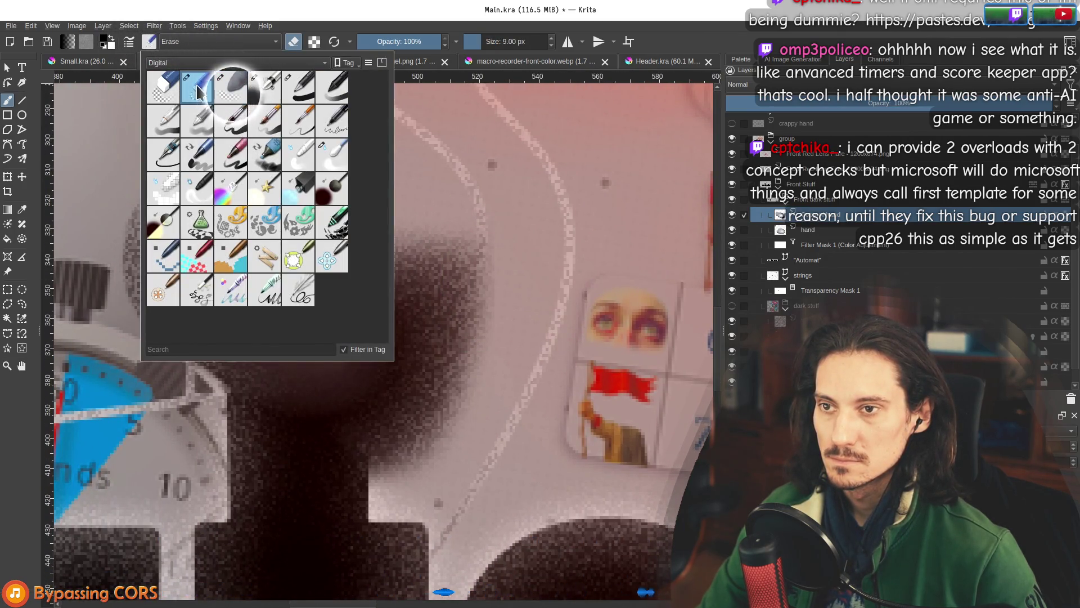
left_click(164, 96)
left_click(394, 248)
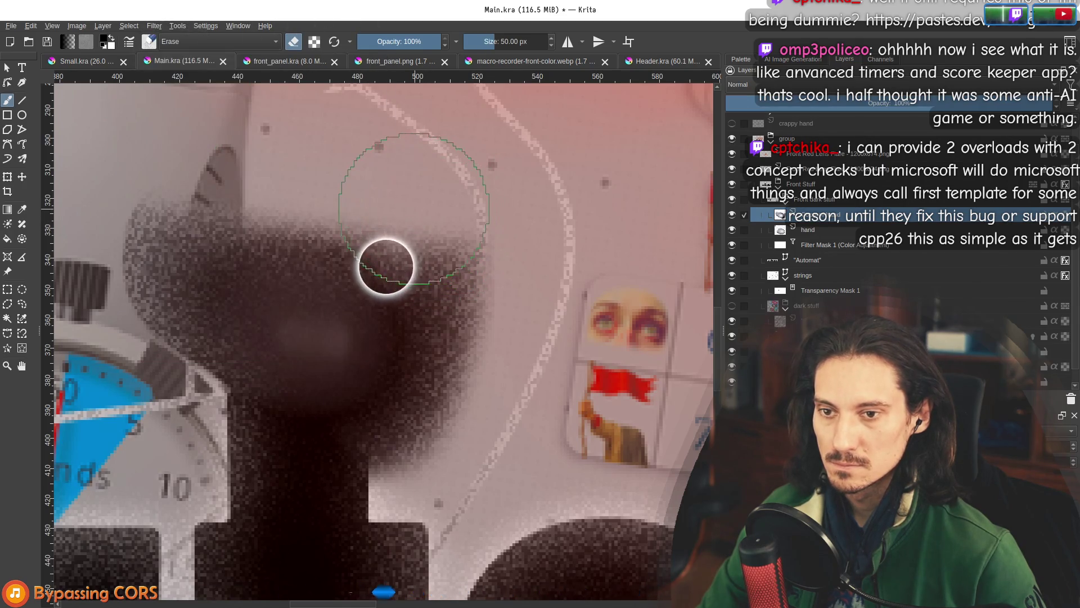
mouse_move(399, 283)
left_mouse_down()
mouse_move(409, 362)
mouse_move(348, 400)
mouse_move(427, 386)
mouse_move(449, 464)
left_mouse_up()
Make the dark stuff layer visible again.
scroll(610, 371, "down", 2)
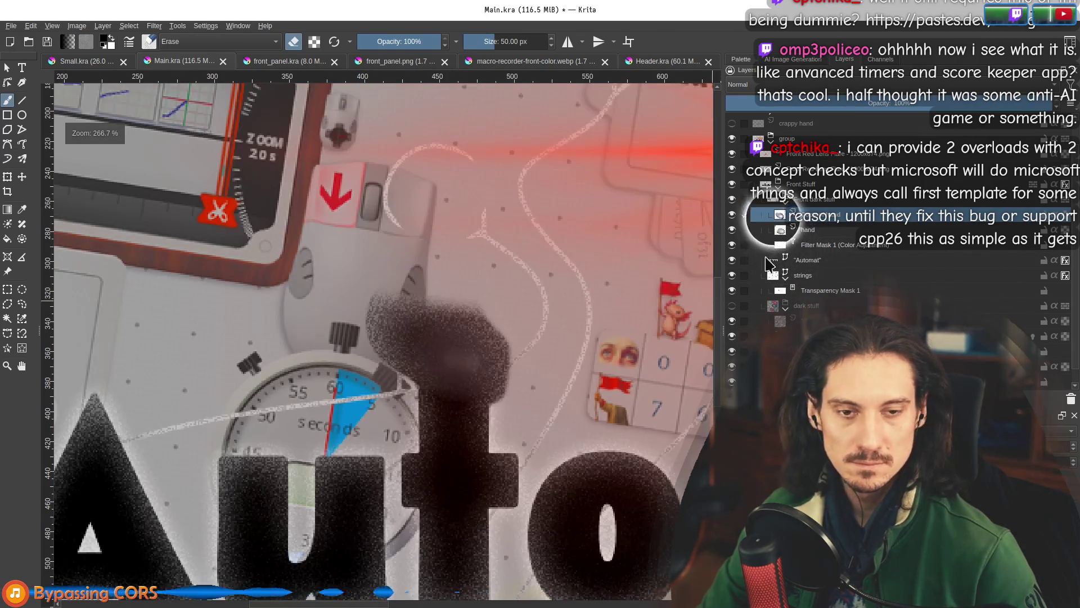
left_click(731, 306)
scroll(484, 265, "down", 3)
scroll(598, 249, "down", 2)
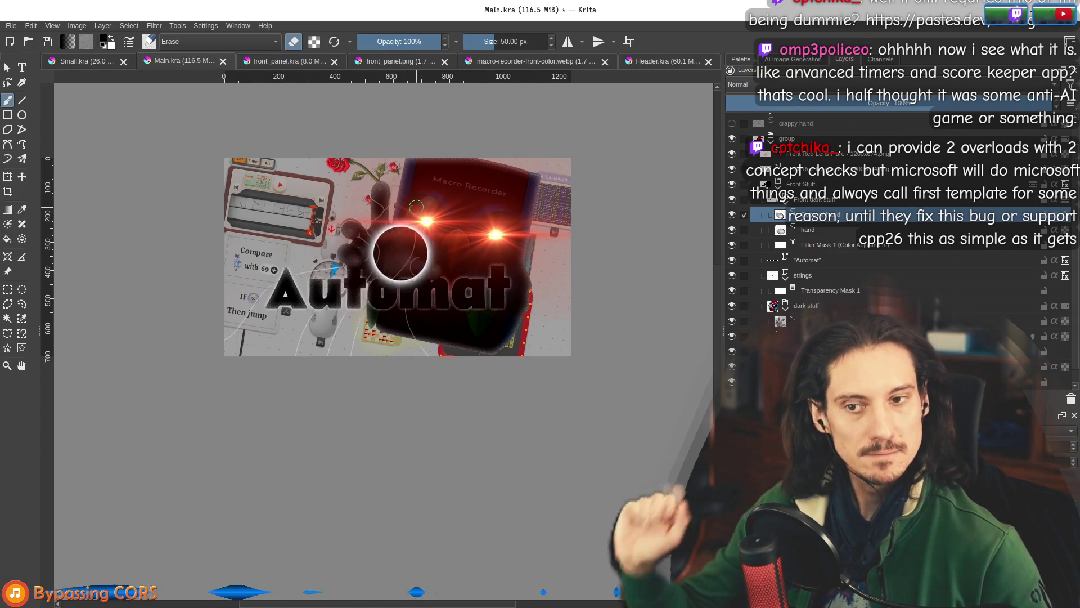
Select the Automat title layer and shift the title a few pixels with two small drags.
left_click_drag(499, 207, 484, 269)
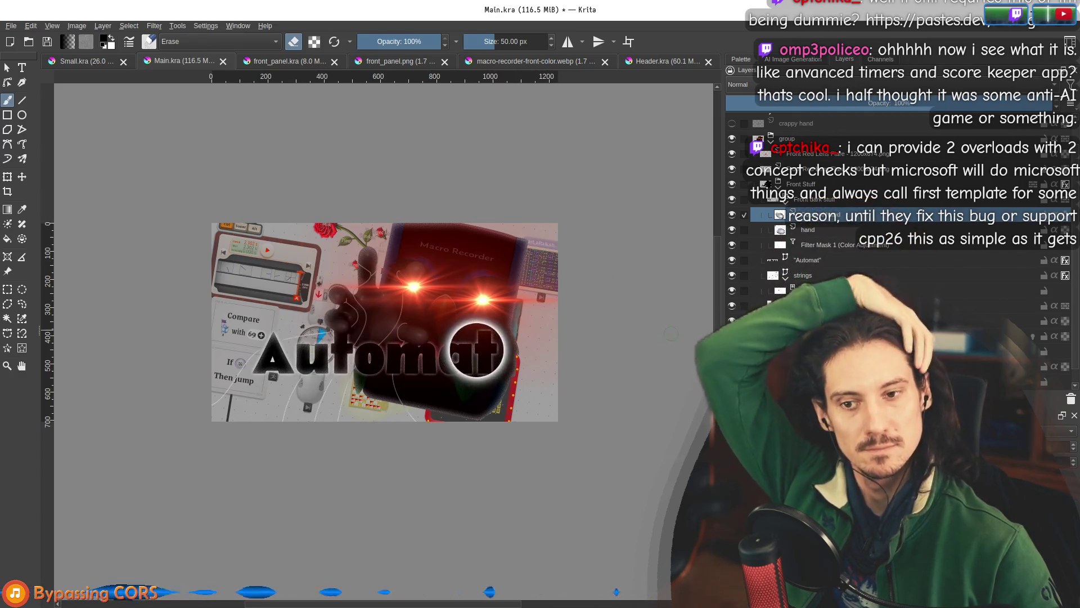
left_click(824, 261)
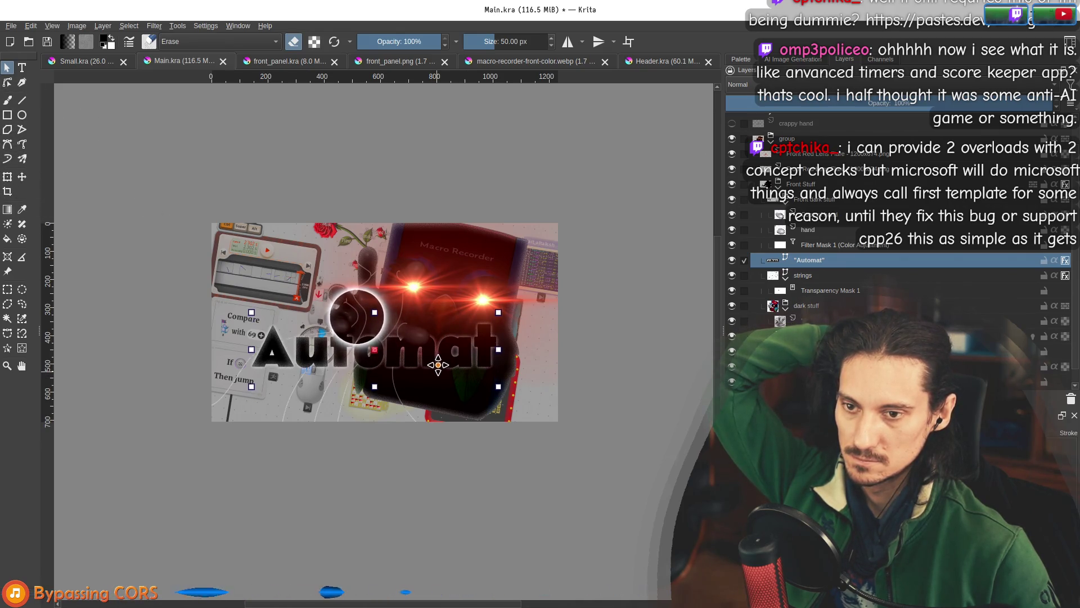
left_click_drag(437, 372, 437, 376)
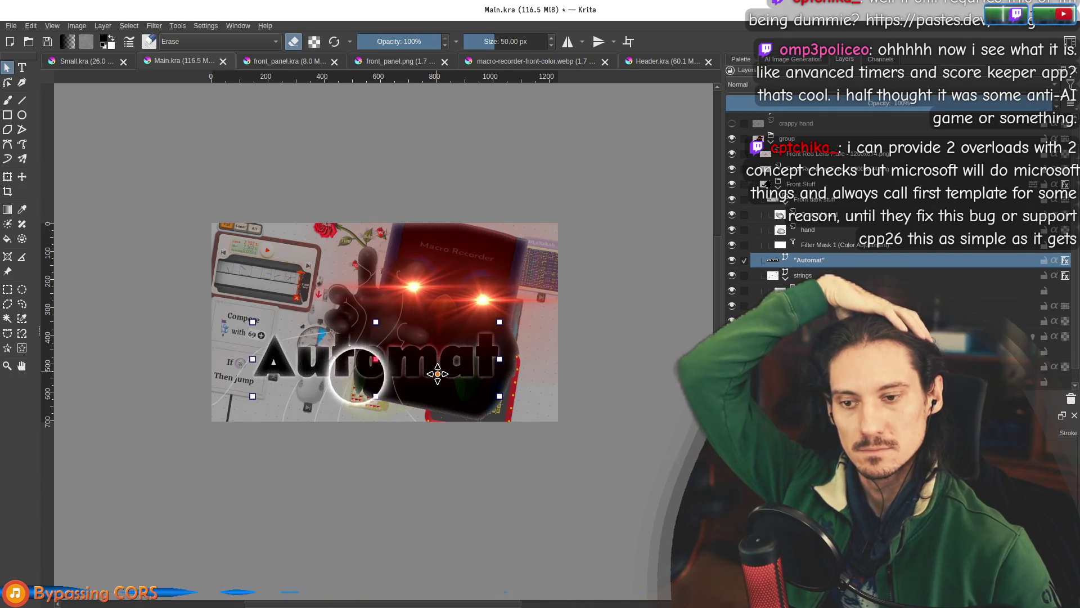
scroll(310, 327, "up", 1)
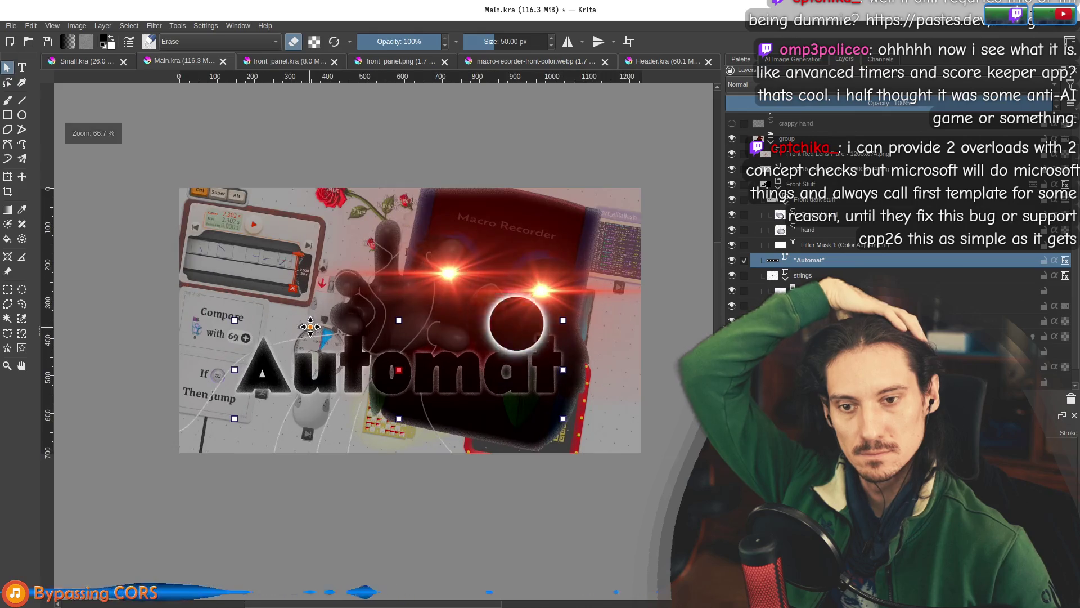
scroll(386, 357, "up", 1)
scroll(349, 363, "up", 1)
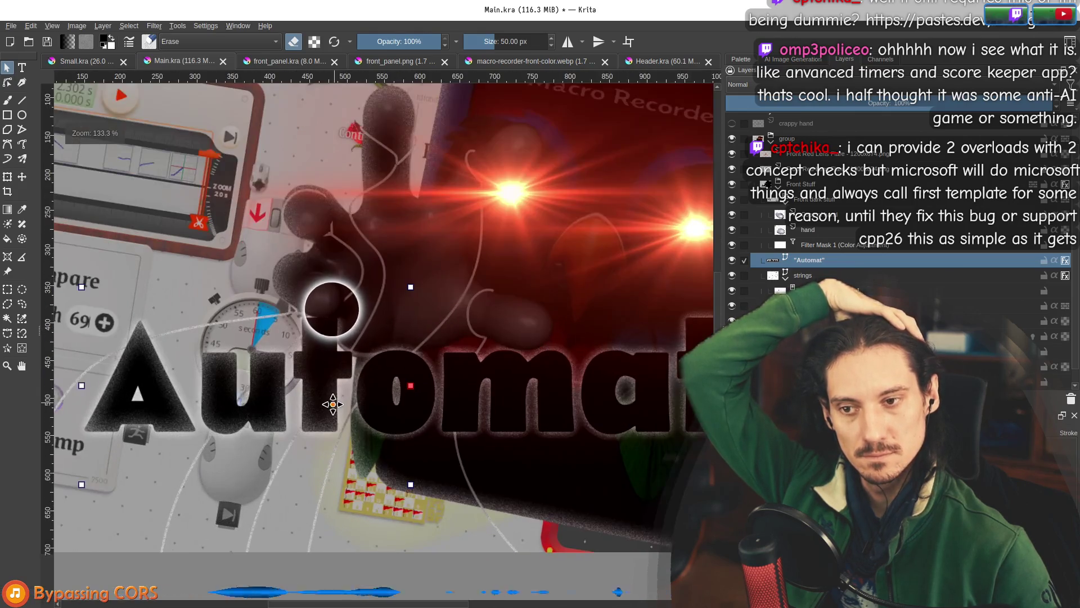
mouse_move(335, 397)
left_mouse_down()
mouse_move(329, 431)
mouse_move(332, 391)
left_mouse_up()
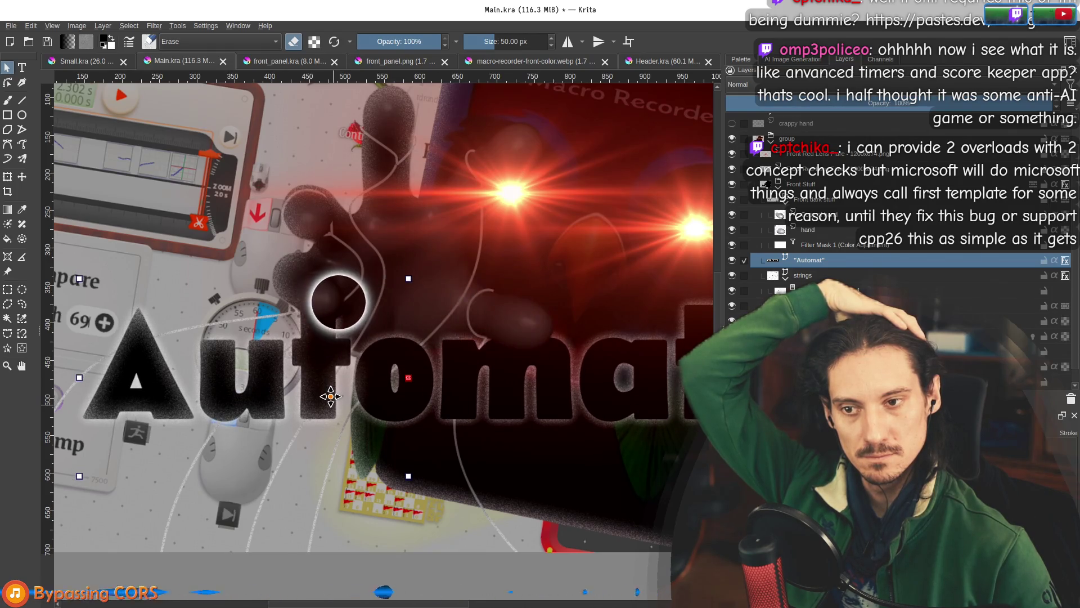
scroll(372, 419, "down", 3)
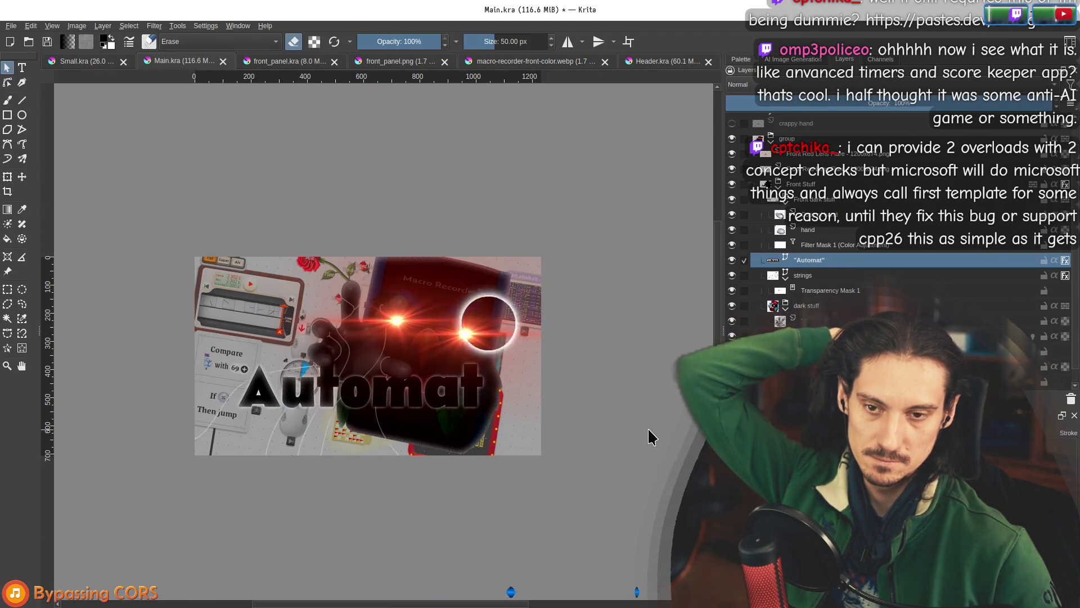
Select a layer below the title and erase part of it near the robot hand.
scroll(539, 308, "up", 5)
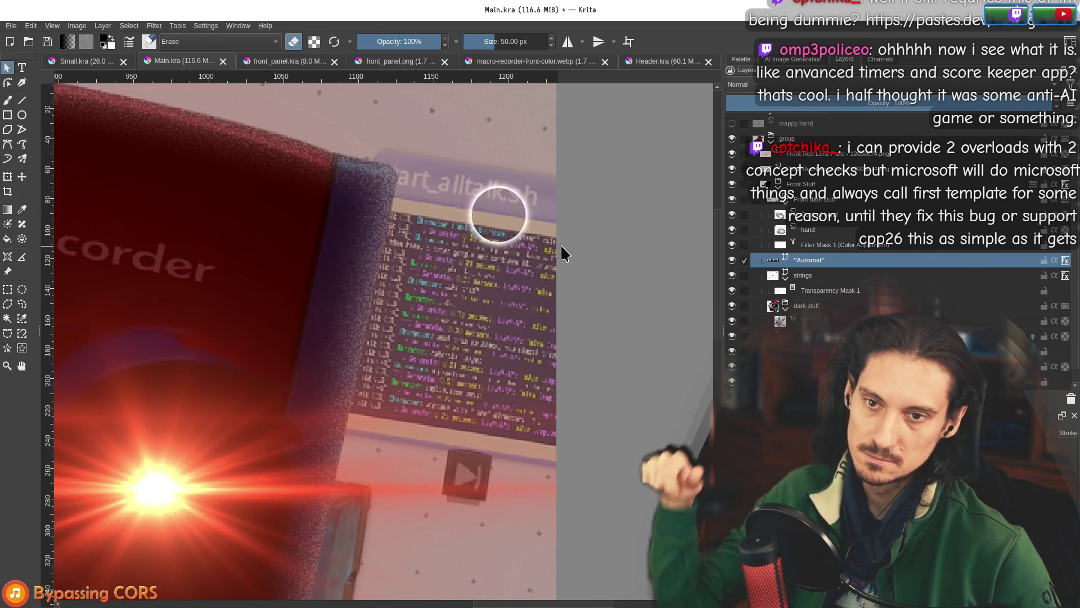
scroll(560, 249, "down", 4)
mouse_move(462, 441)
left_mouse_down()
mouse_move(533, 325)
mouse_move(467, 367)
mouse_move(314, 352)
left_mouse_up()
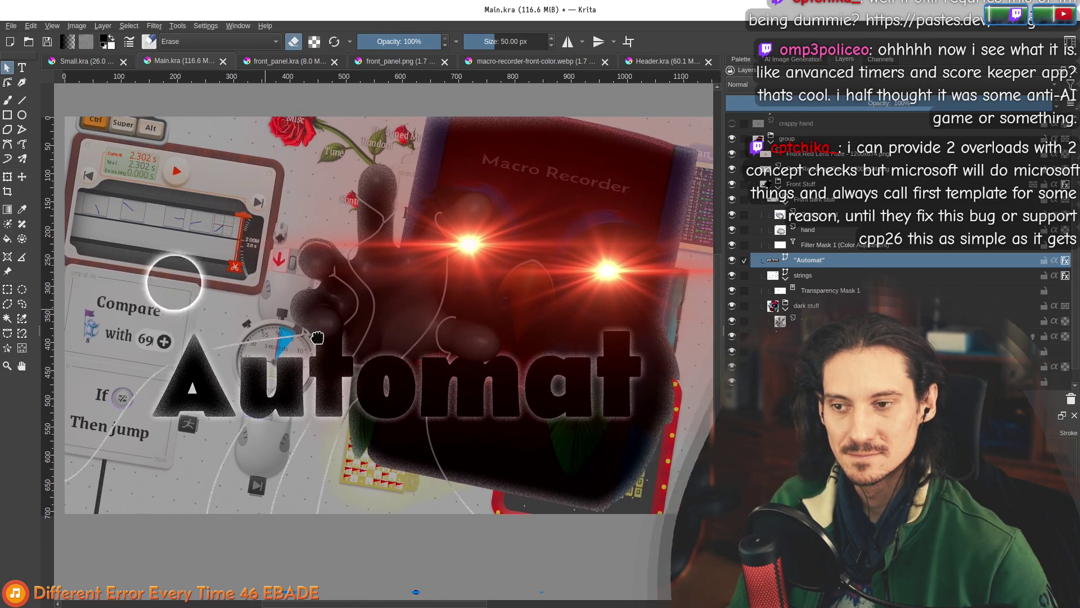
scroll(244, 287, "down", 1)
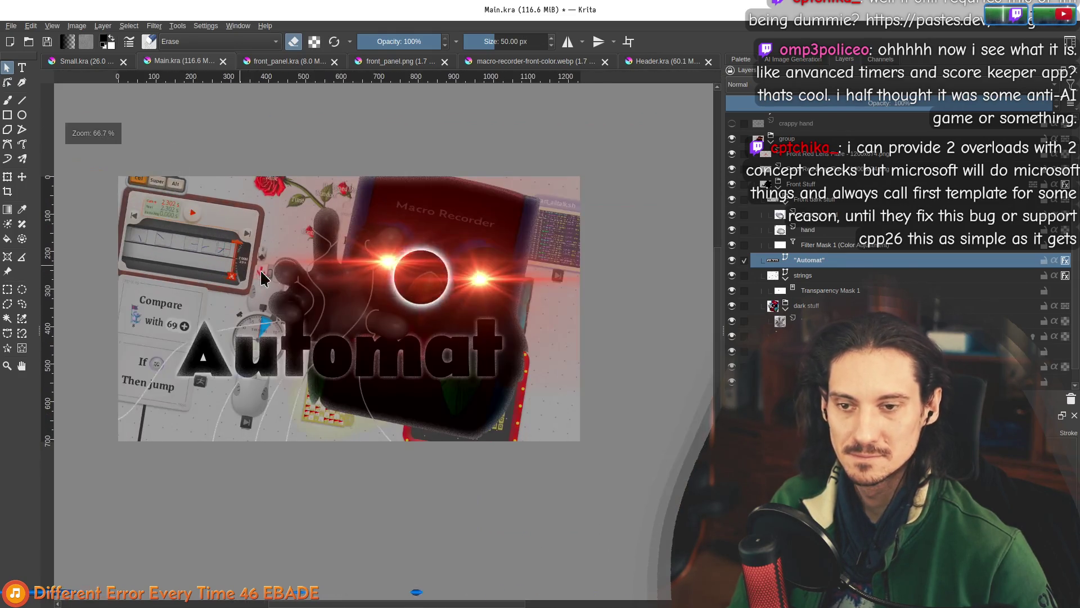
scroll(901, 253, "down", 1)
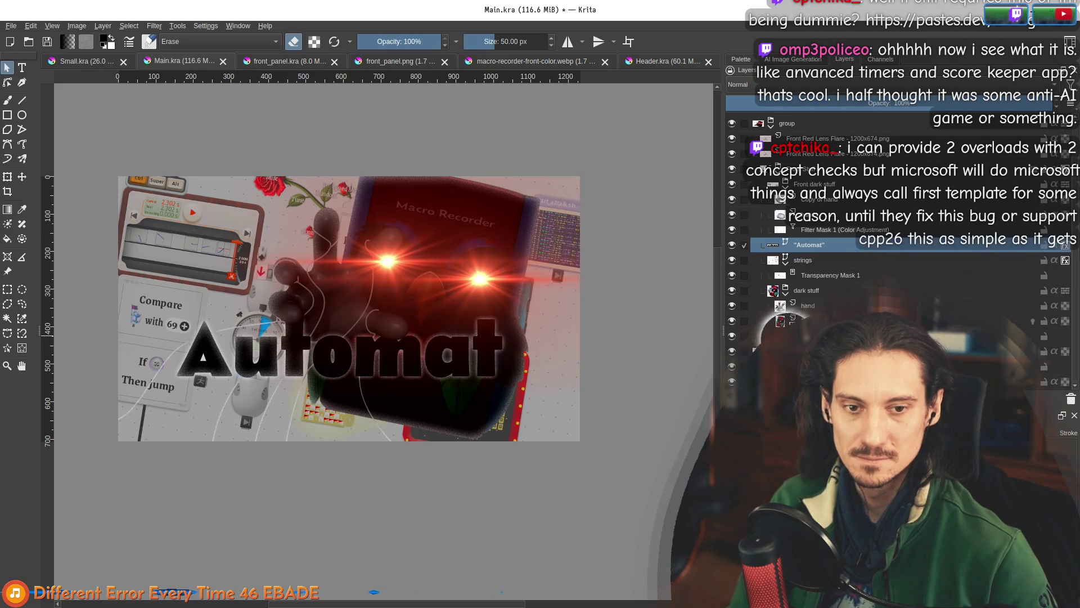
left_click(816, 351)
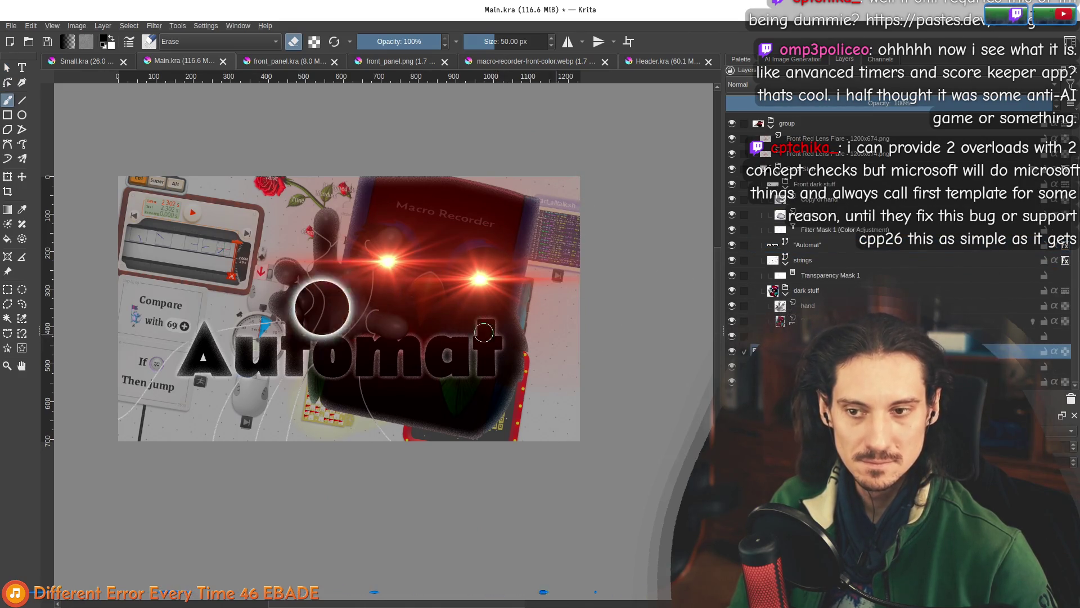
scroll(384, 345, "down", 2)
mouse_move(382, 404)
left_mouse_down()
mouse_move(368, 336)
mouse_move(349, 329)
mouse_move(375, 356)
mouse_move(358, 367)
left_mouse_up()
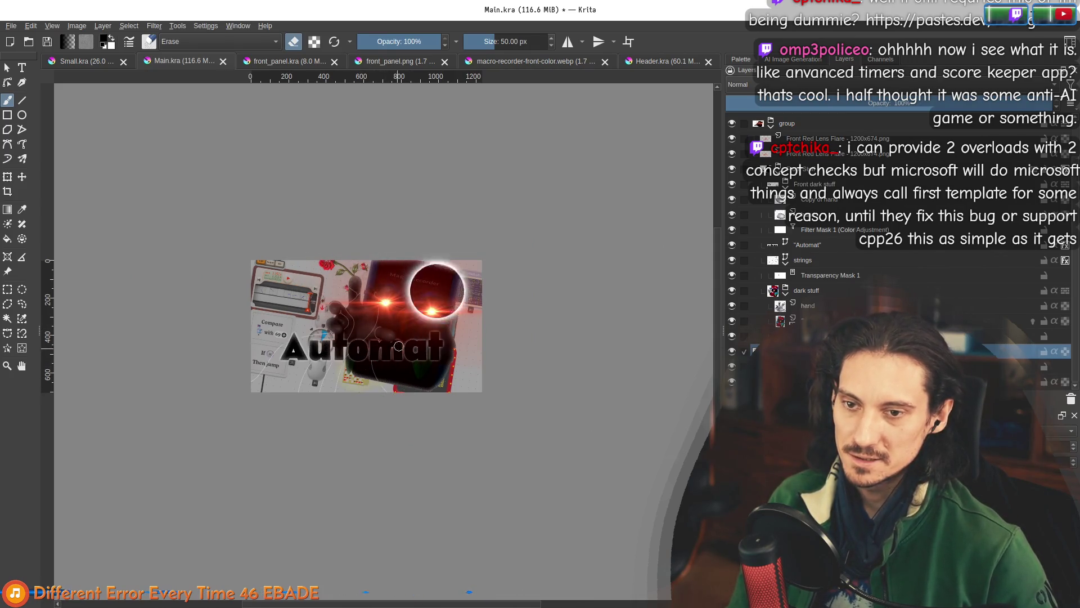
scroll(394, 346, "up", 2)
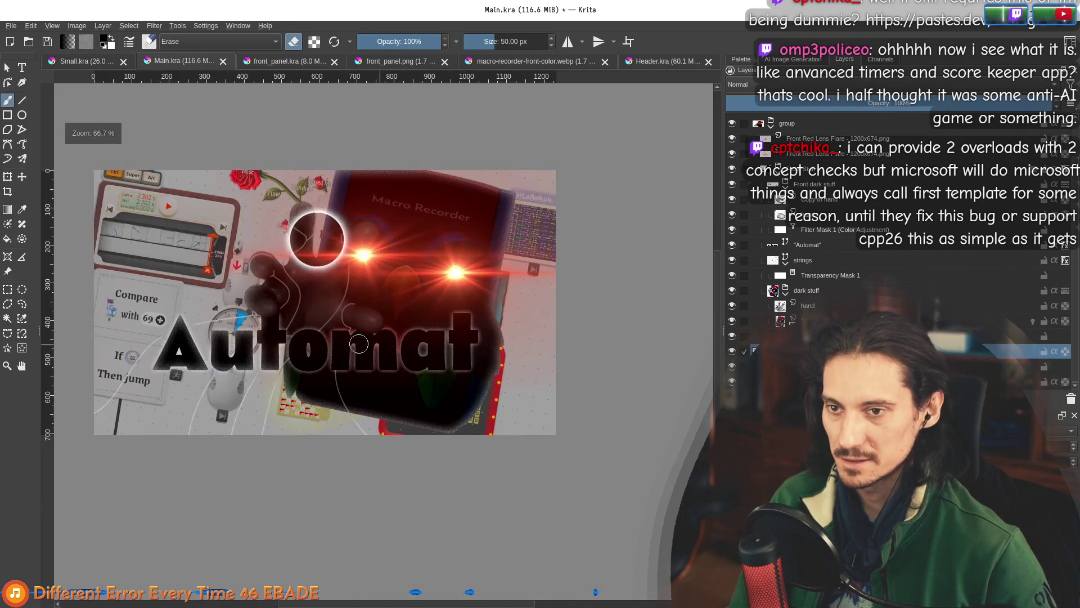
left_click_drag(359, 344, 437, 327)
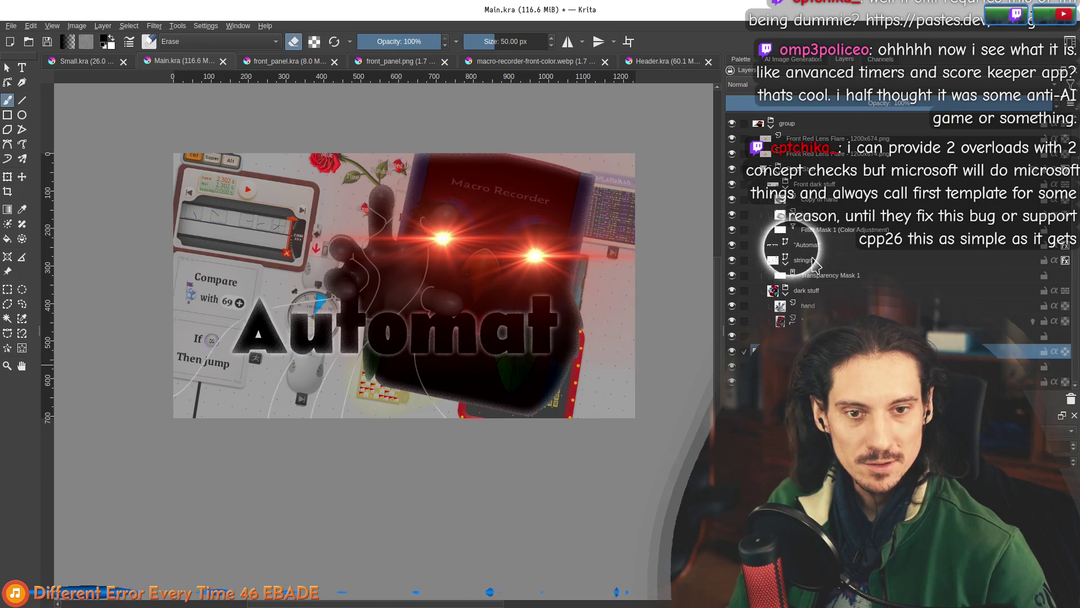
Select the strings layer and all of its string shapes with the Select Shapes tool.
left_click(811, 259)
left_click(8, 69)
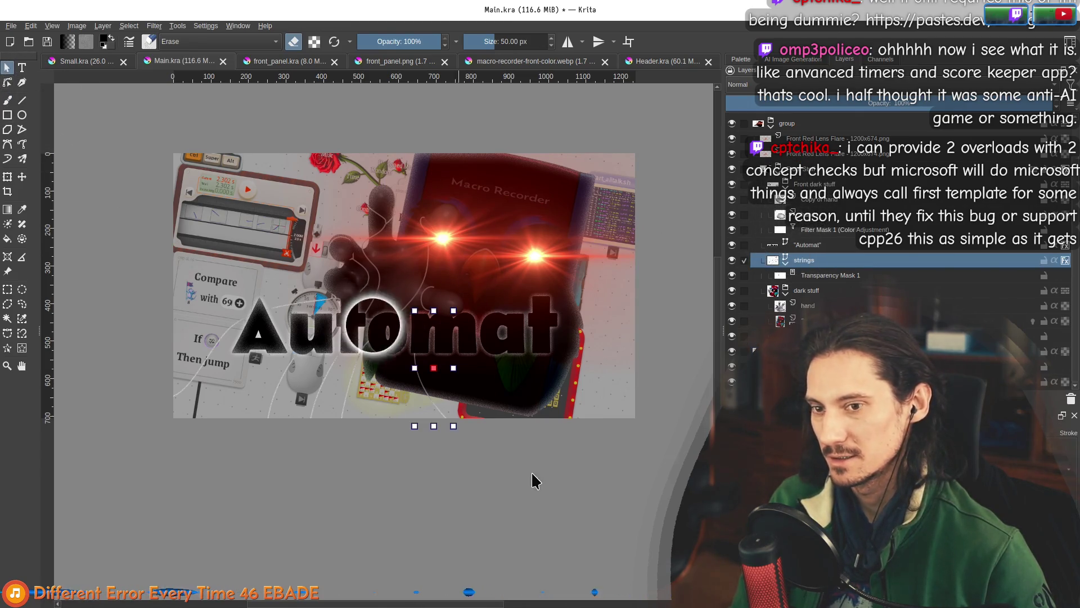
key("ctrl+a")
left_click_drag(570, 523, 53, 125)
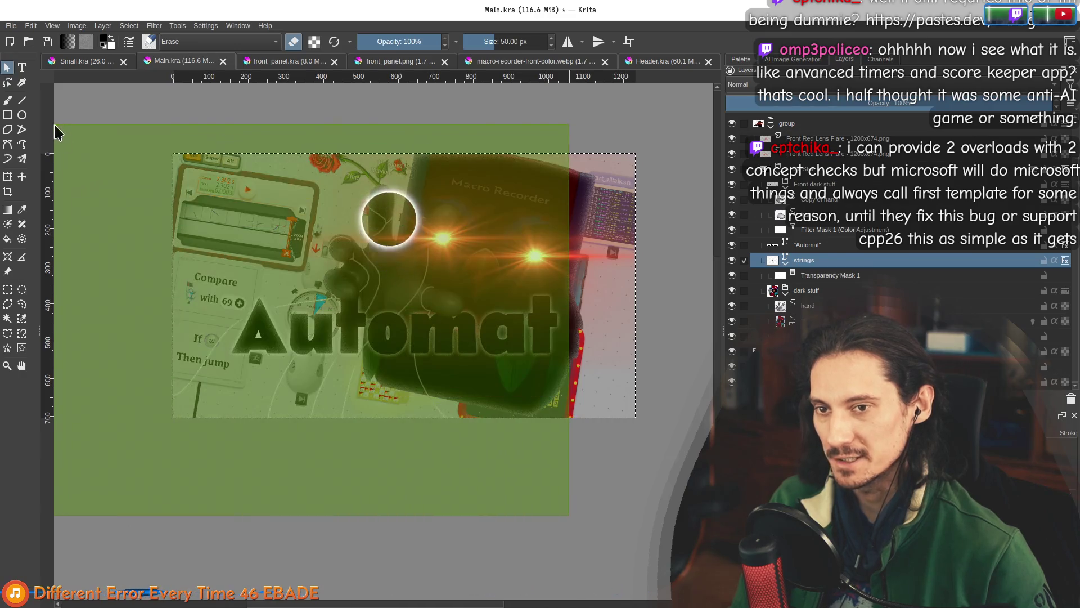
left_click_drag(583, 506, 90, 113)
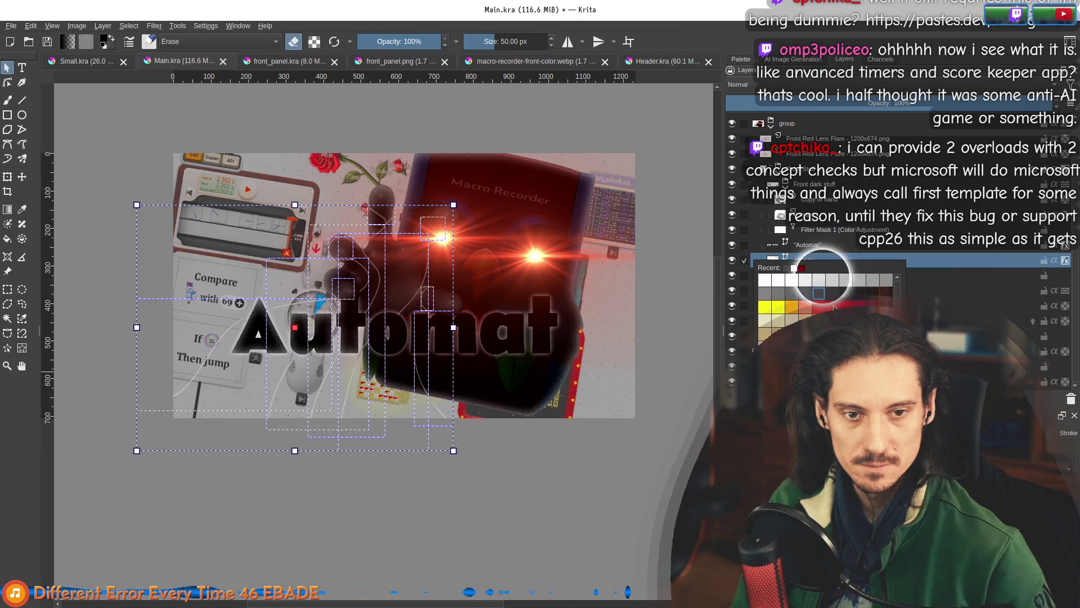
Reselect all the string shapes and adjust their appearance in Tool Options.
left_click(698, 375)
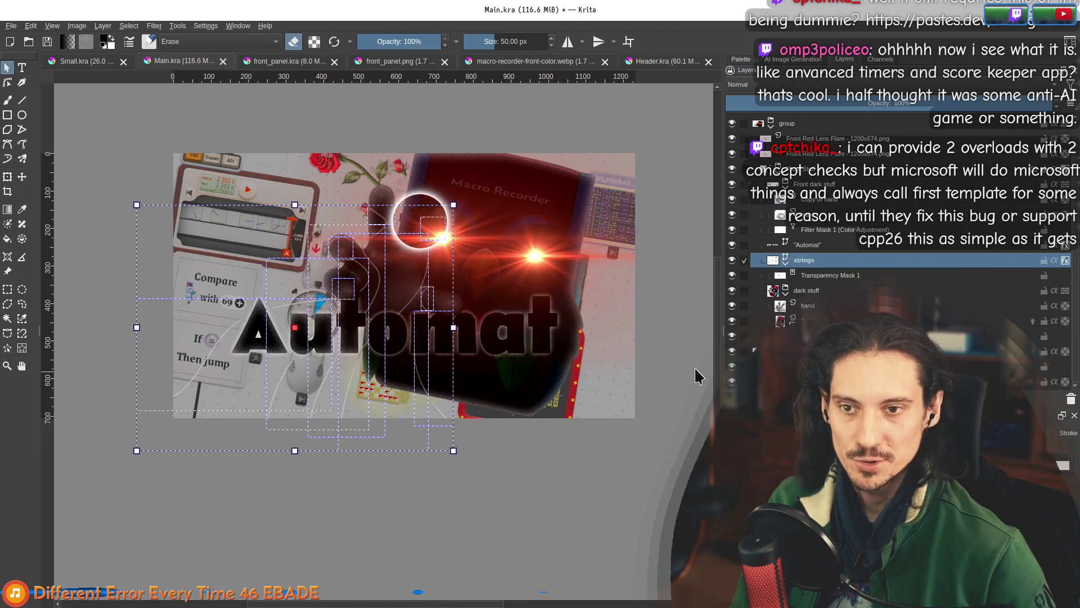
scroll(526, 472, "down", 1)
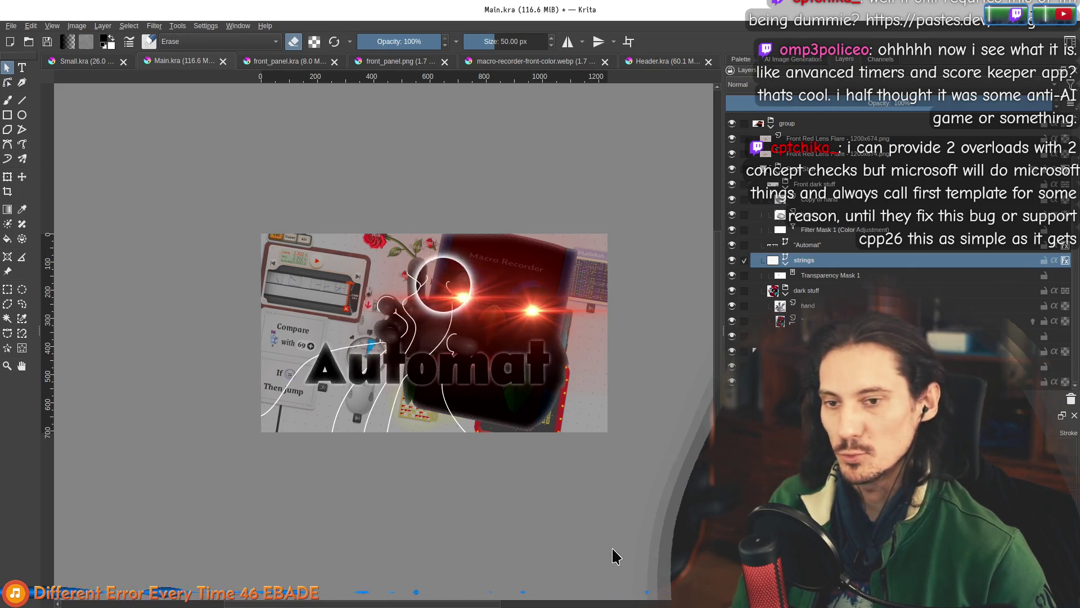
key("ctrl+t")
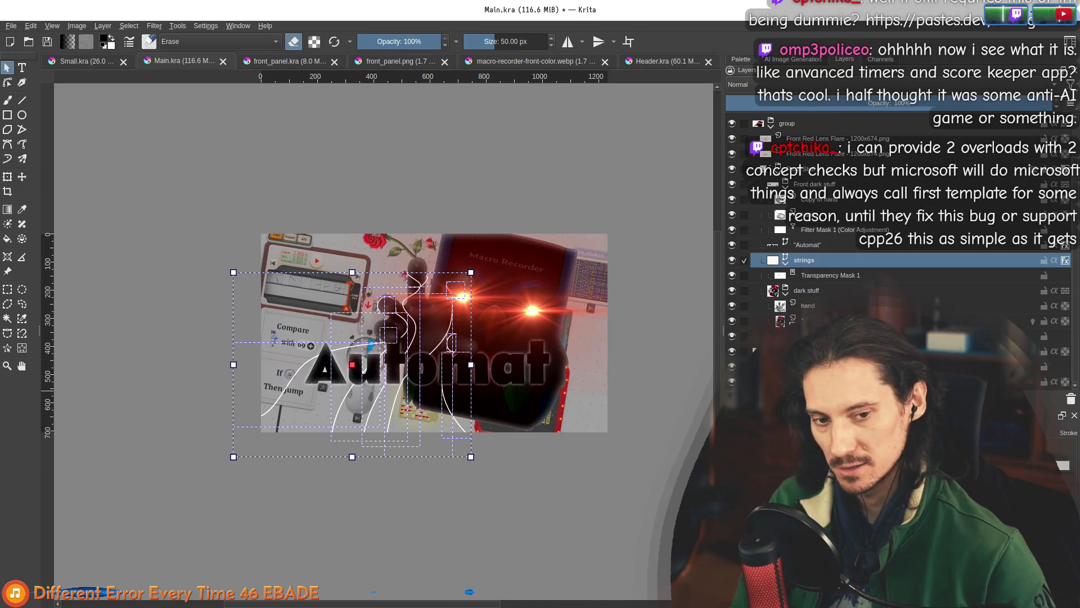
left_click(773, 260)
key("Escape")
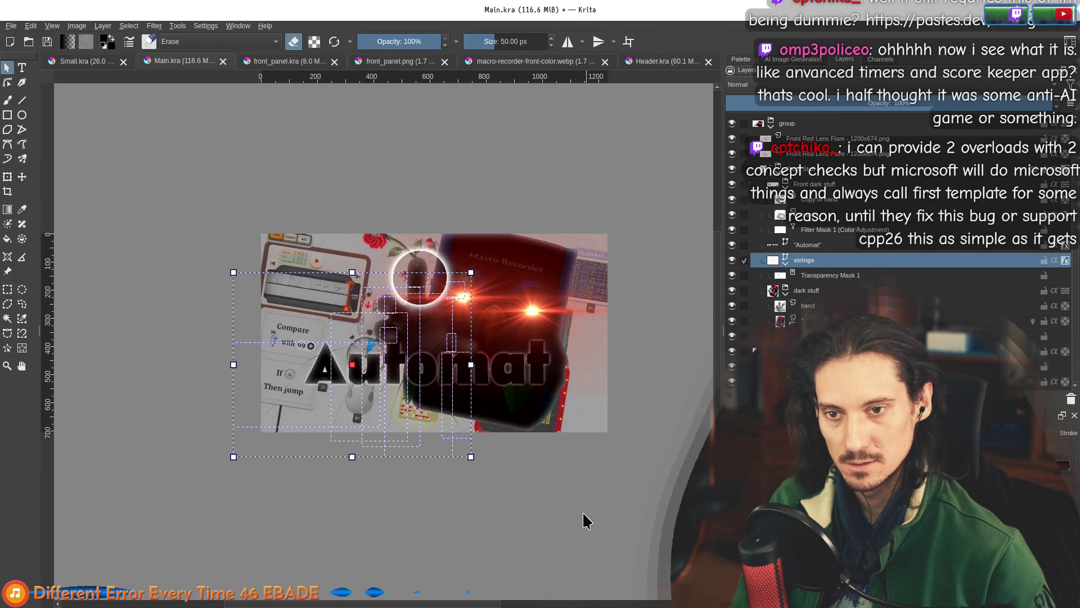
key("ctrl+t")
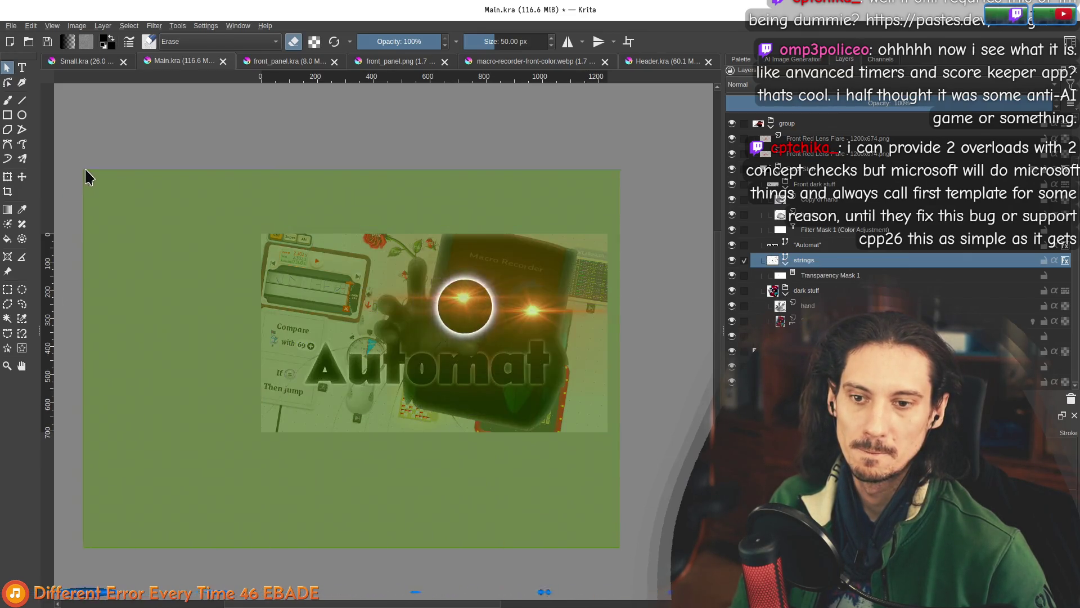
left_click(734, 331)
scroll(581, 495, "up", 1)
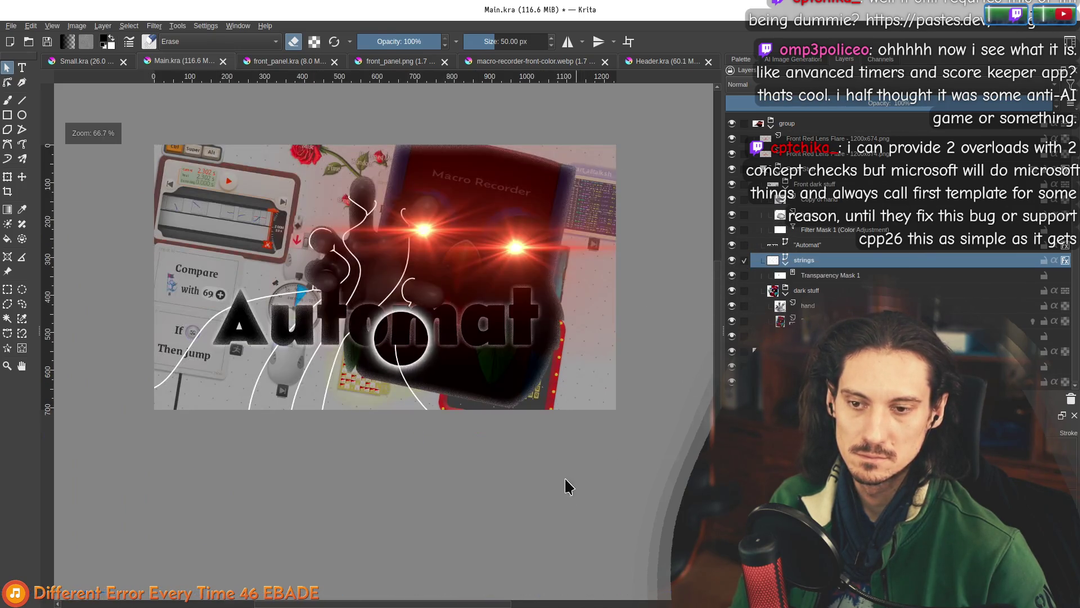
Move the string path nodes and handles where the strings loop around the fingers.
scroll(366, 208, "up", 4)
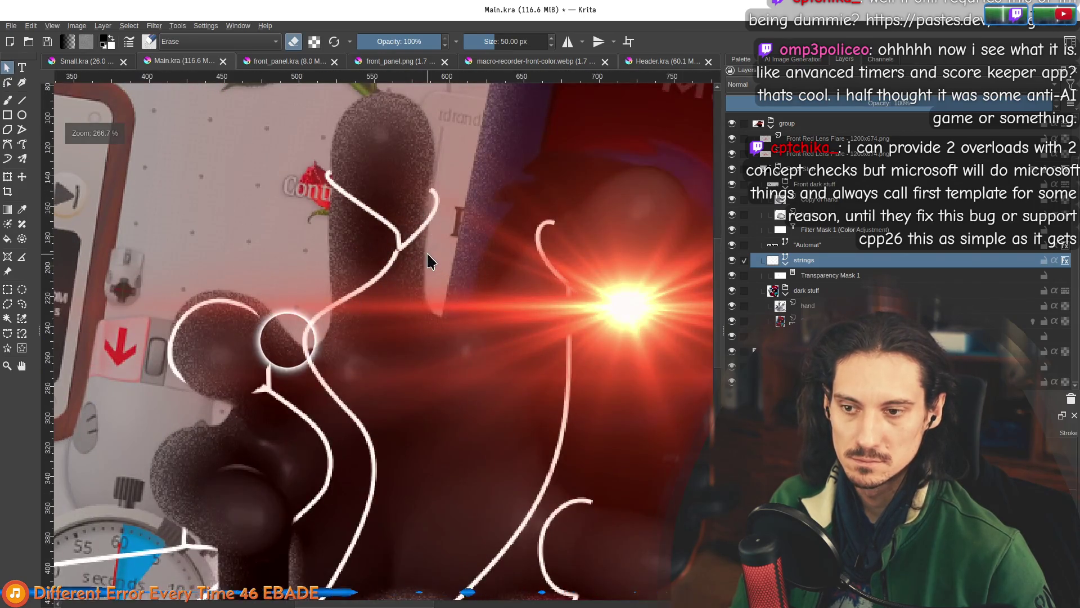
scroll(427, 260, "down", 3)
scroll(428, 317, "up", 5)
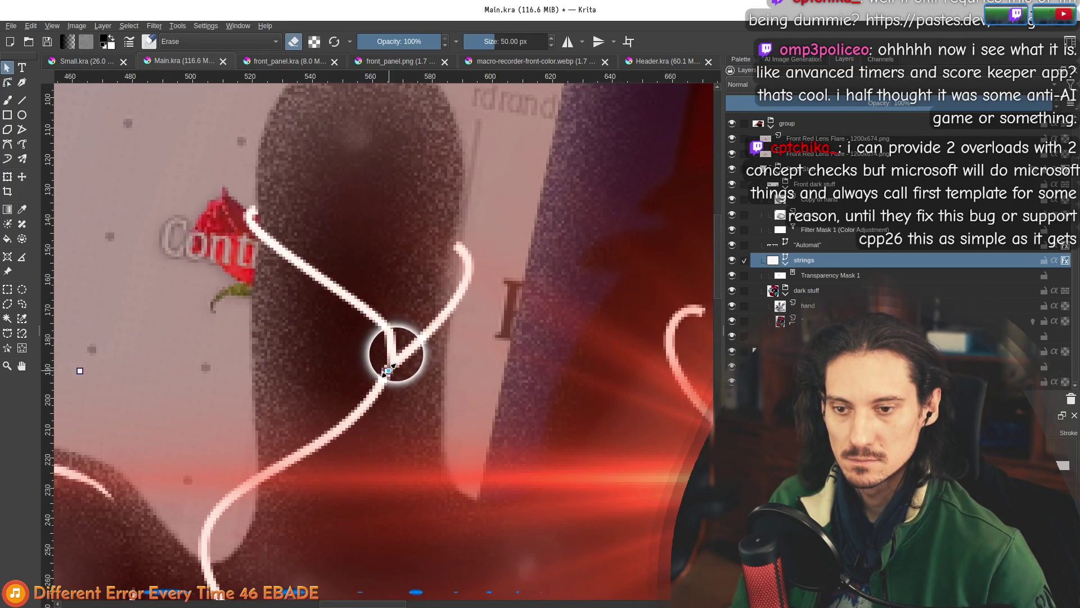
left_click(7, 82)
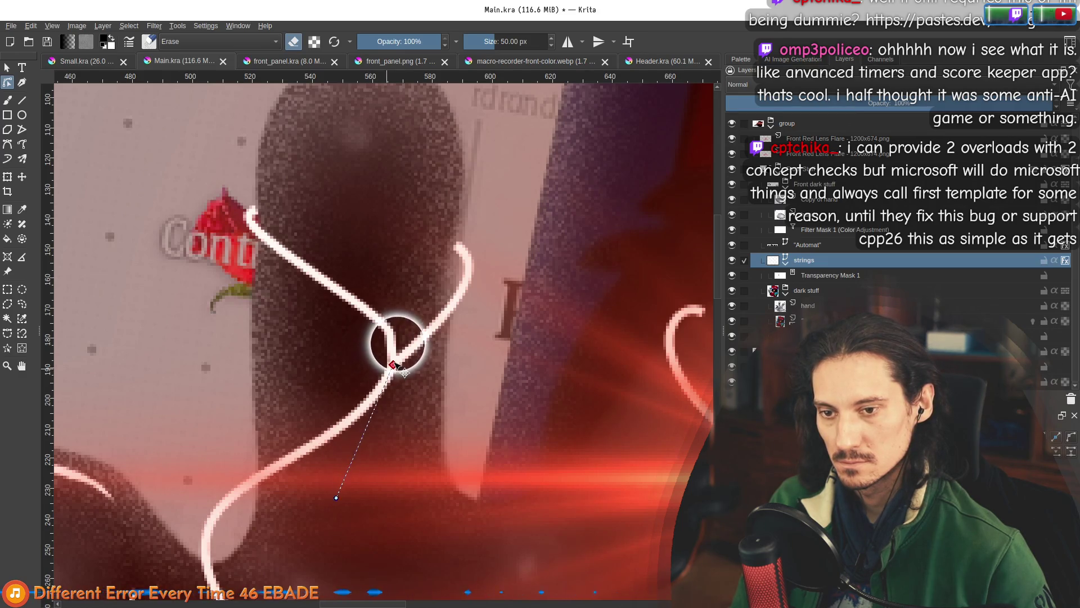
scroll(394, 363, "down", 3)
scroll(560, 449, "down", 3)
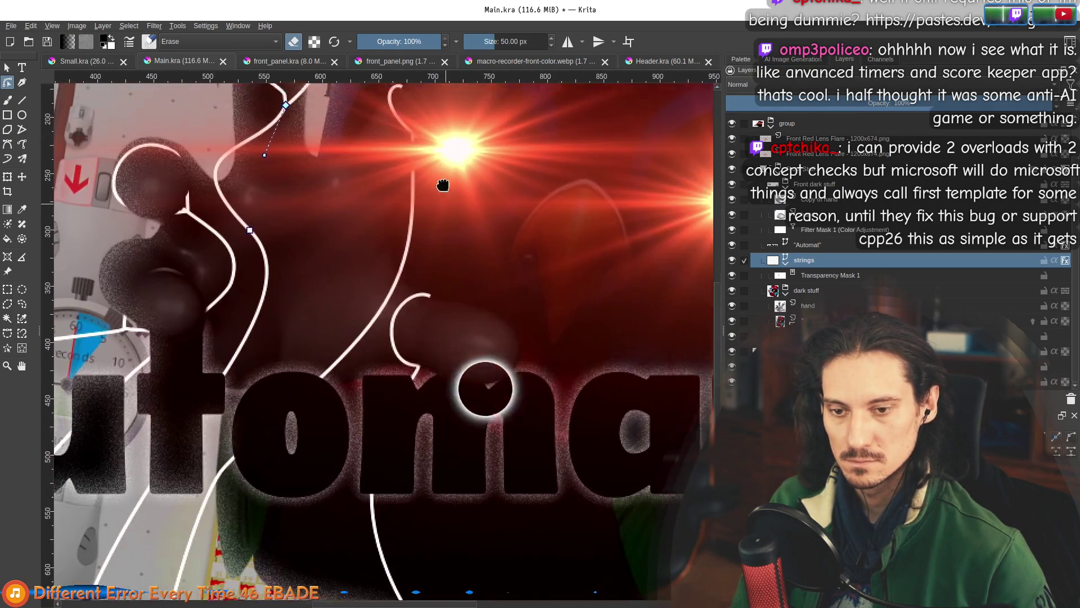
scroll(378, 274, "down", 2)
scroll(354, 267, "up", 3)
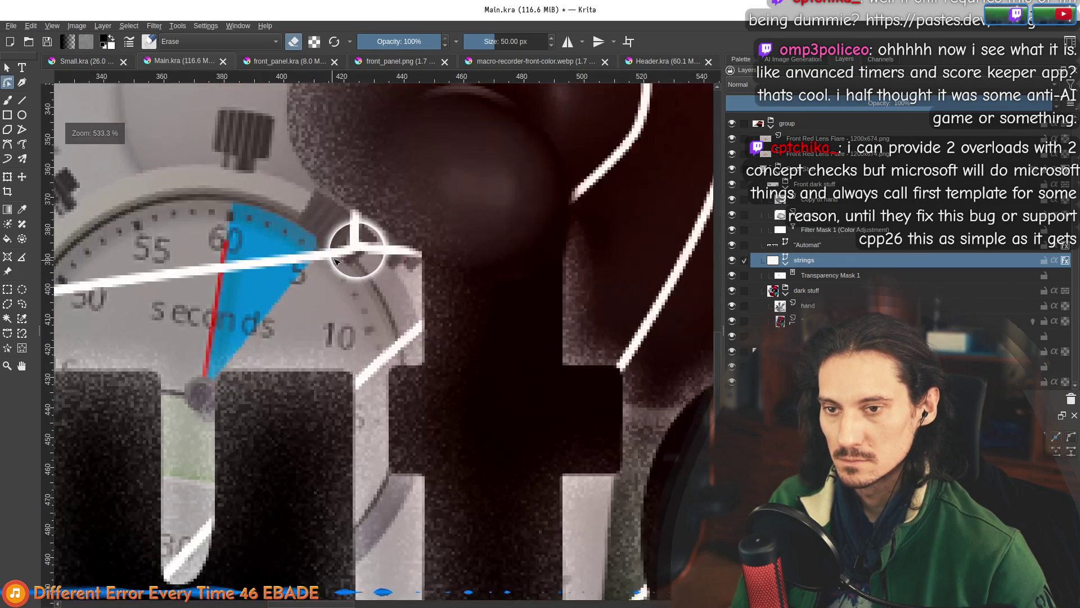
scroll(338, 256, "down", 6)
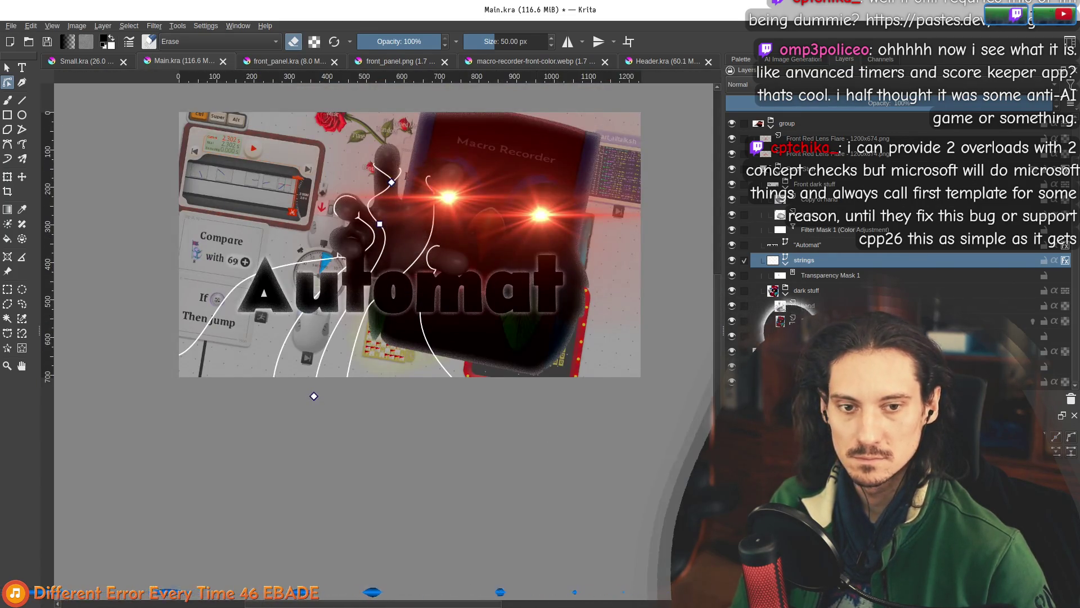
Return to the Brush tool on a lower layer and shift the canvas view down.
left_click(788, 350)
key("b")
scroll(520, 338, "down", 1)
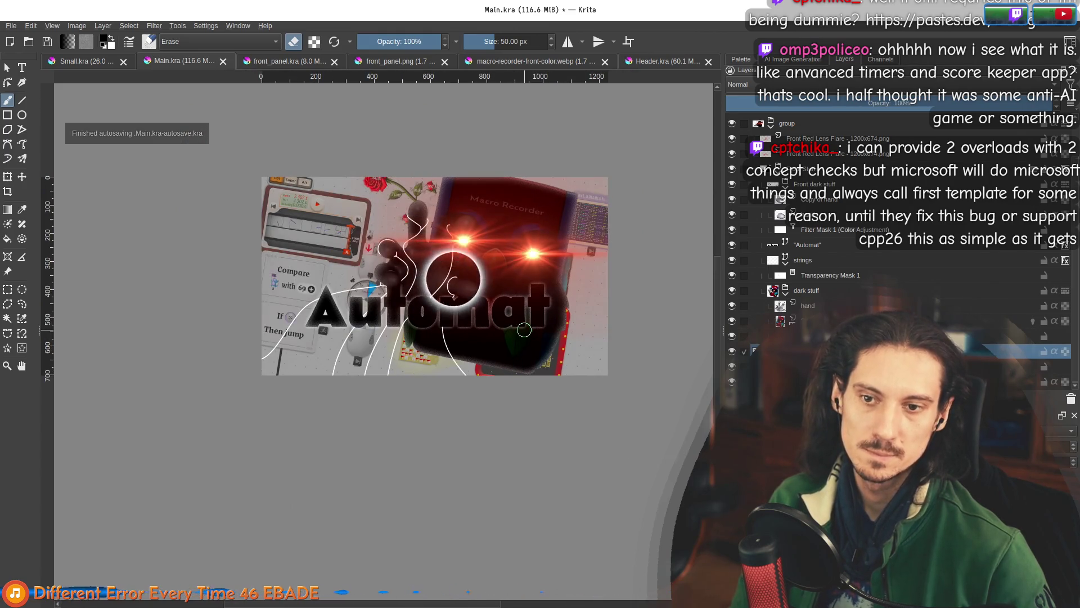
scroll(524, 330, "up", 1)
left_click_drag(520, 271, 520, 322)
scroll(520, 322, "down", 2)
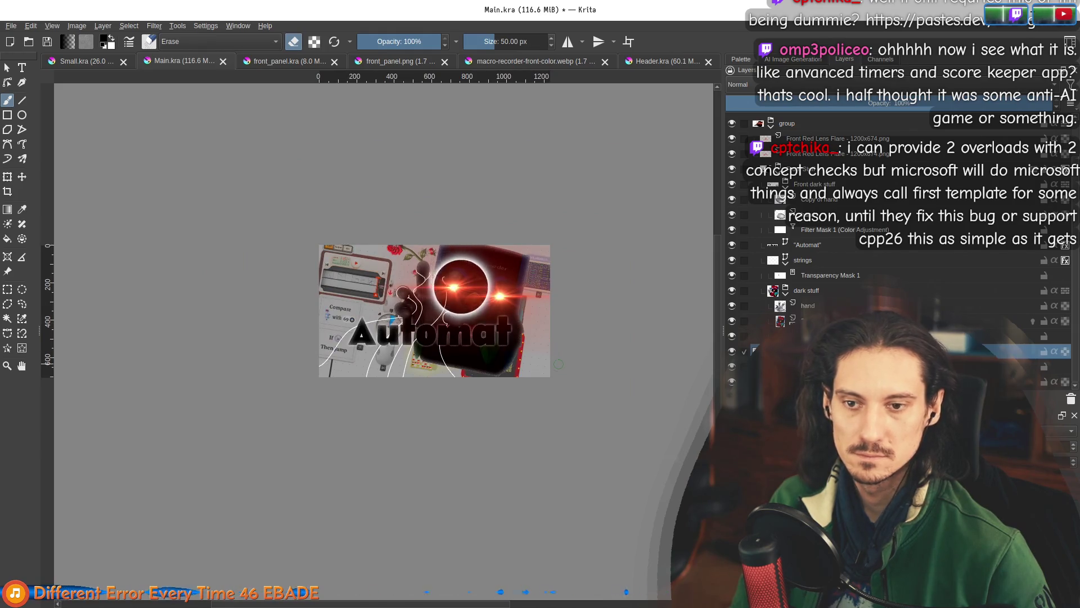
scroll(487, 284, "up", 2)
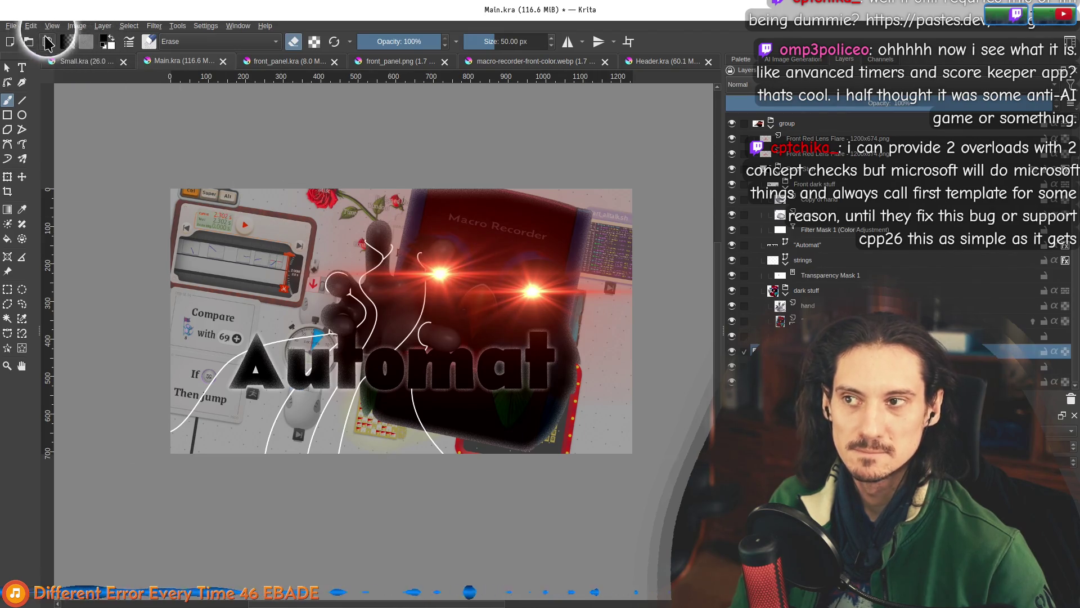
Save the Main.kra document and check the strings layer's options without changing them.
left_click(12, 27)
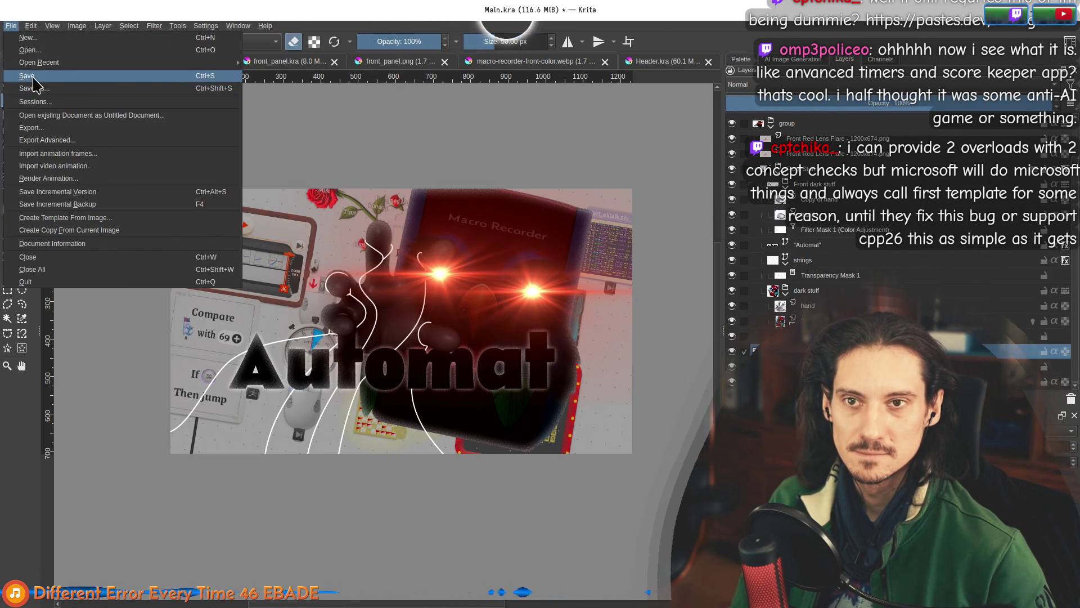
left_click(33, 79)
scroll(584, 310, "down", 2)
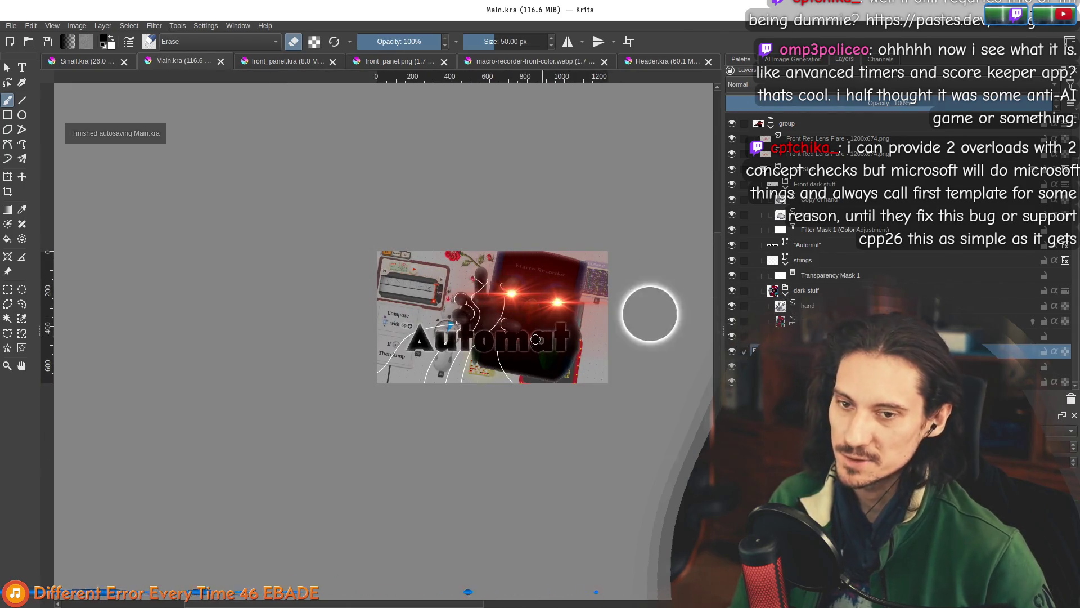
scroll(535, 340, "up", 3)
scroll(552, 343, "down", 1)
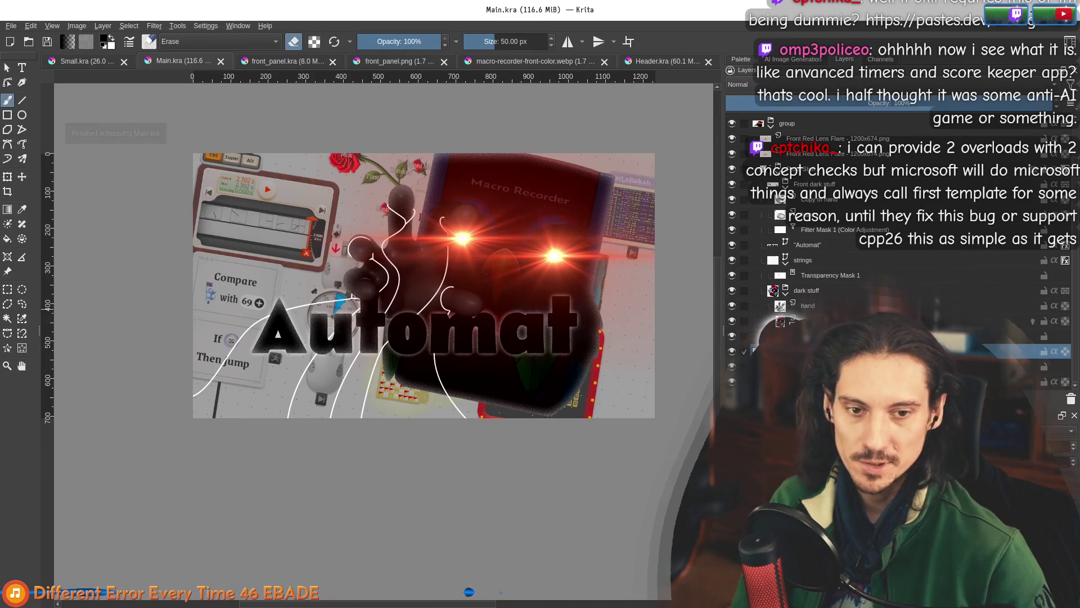
left_click(805, 260)
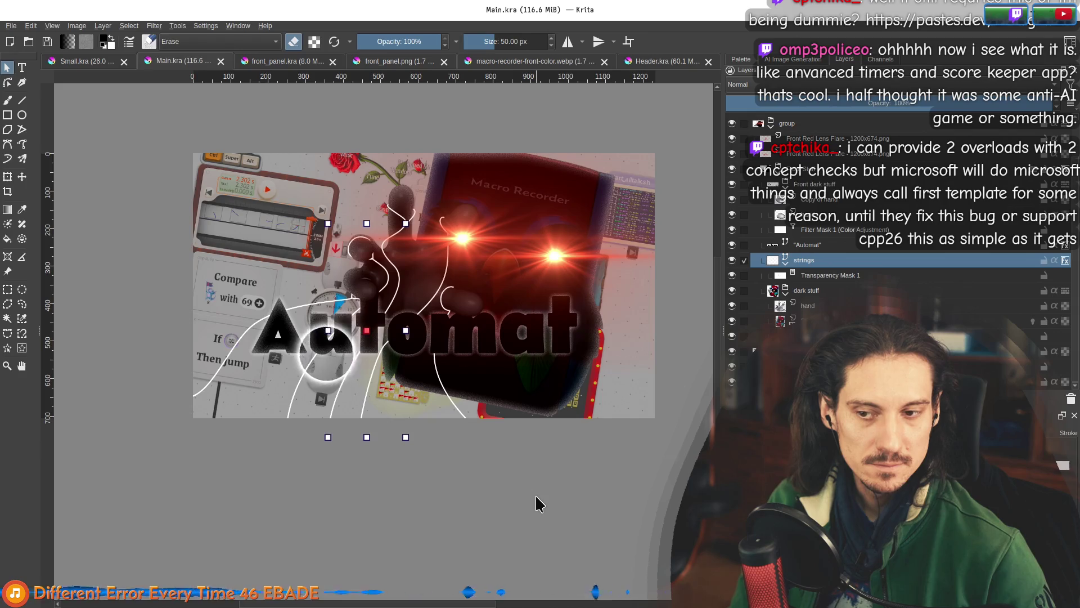
right_click(824, 261)
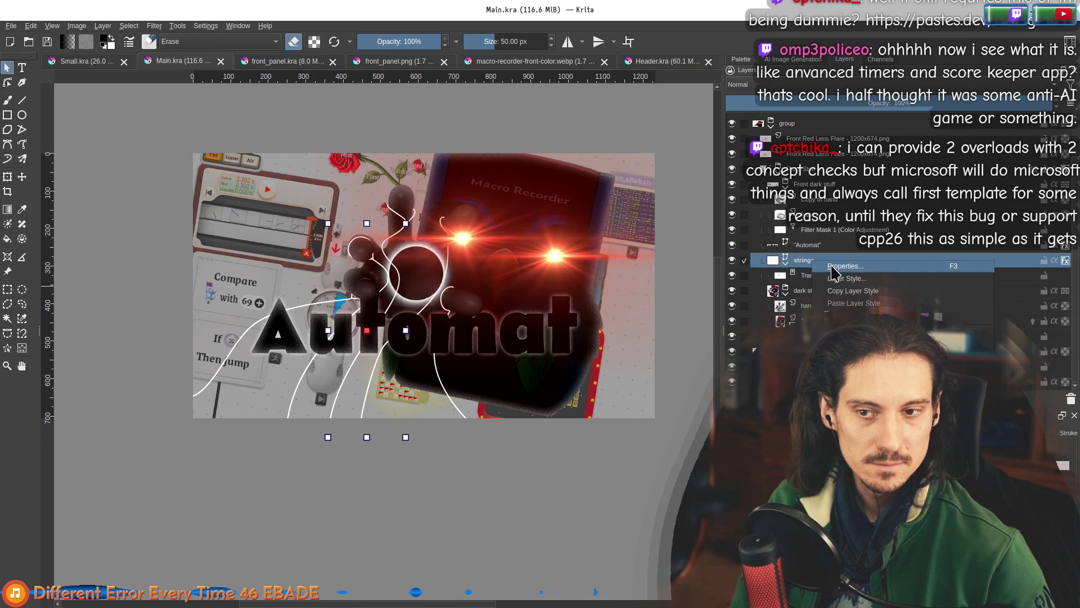
key("Escape")
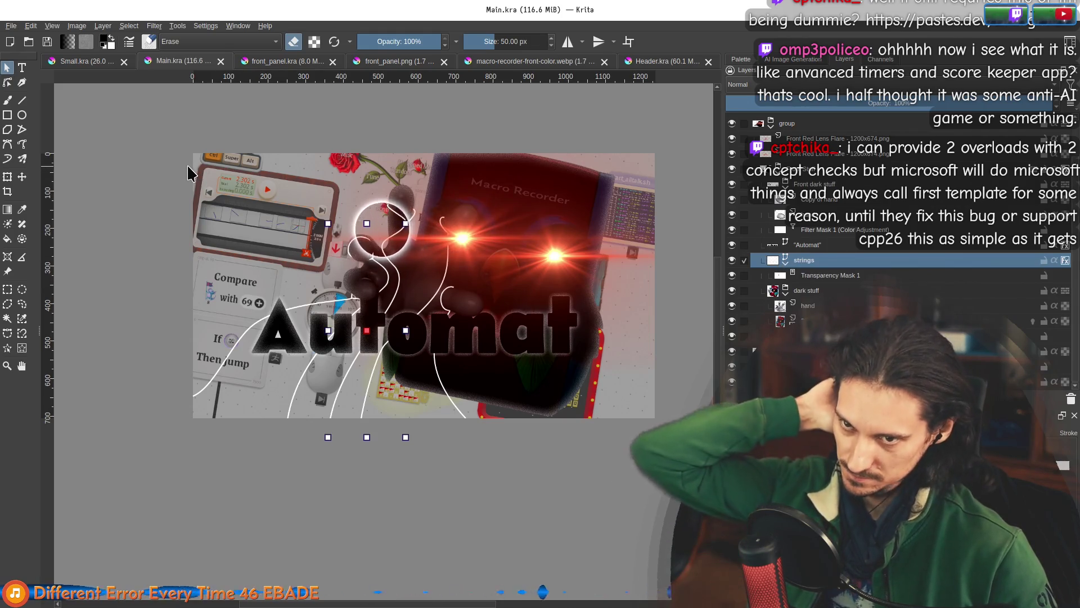
Export the artwork as Main.png into the Capsules folder with default PNG settings.
left_click(8, 25)
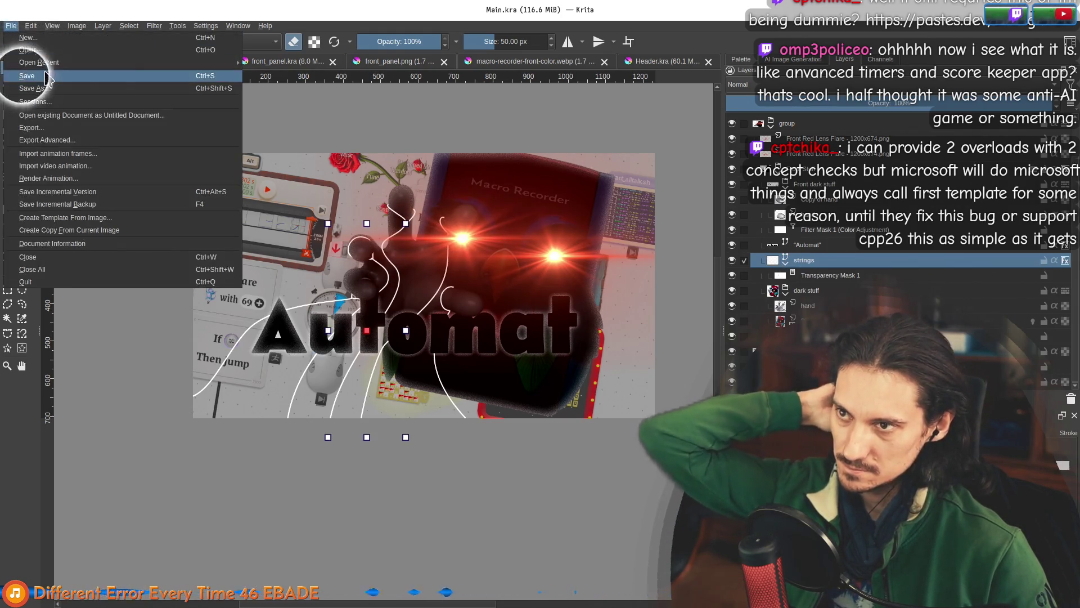
left_click(7, 26)
left_click(8, 26)
left_click(34, 125)
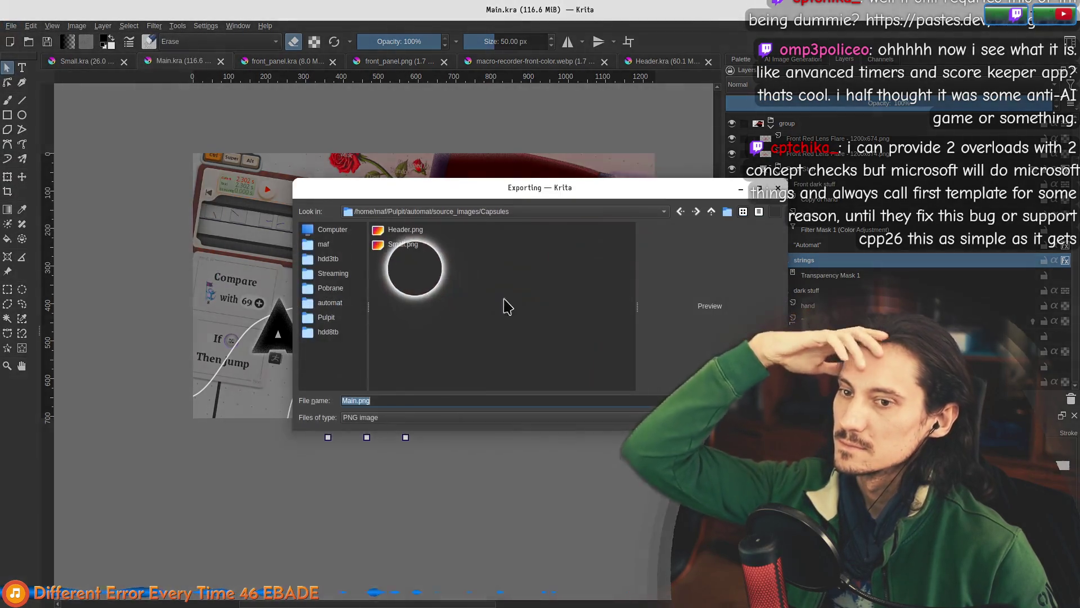
key("Return")
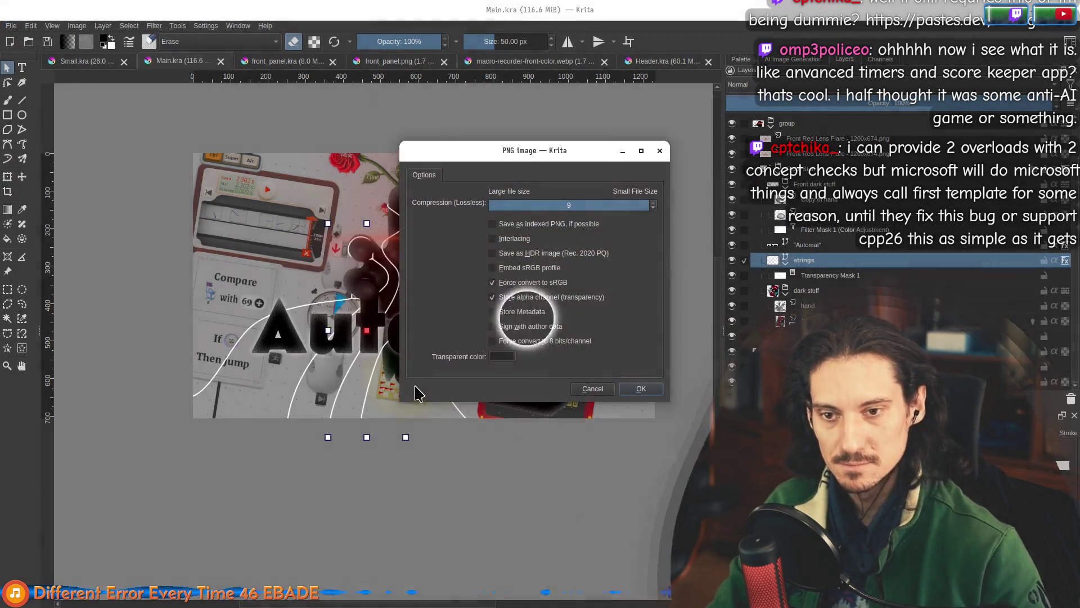
left_click(642, 388)
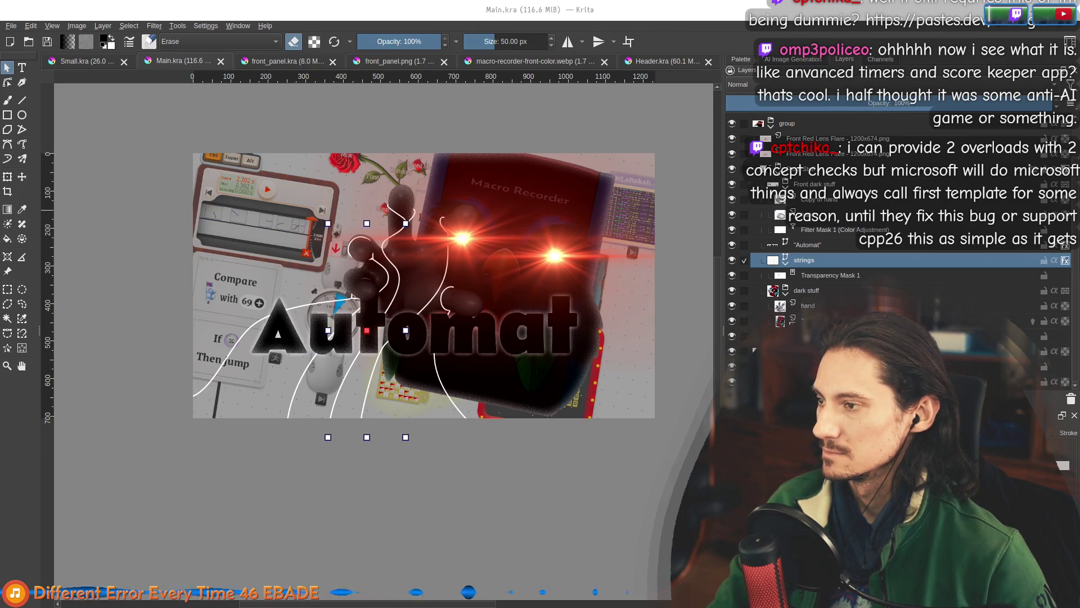
key("alt+Tab")
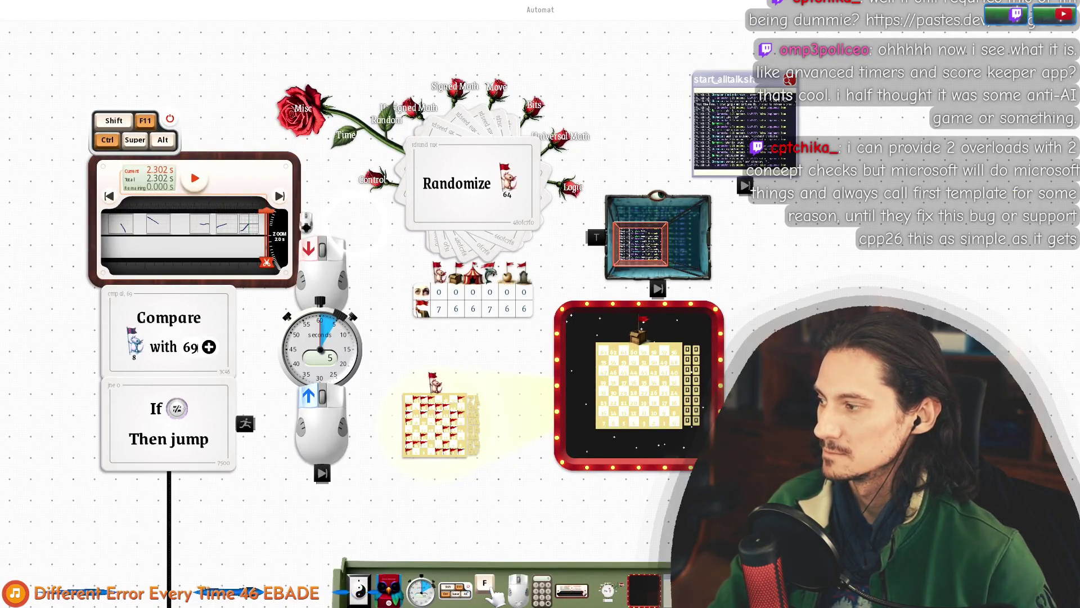
Open the source_images > Capsules folder in a file manager beside the Steamworks page.
key("super+e")
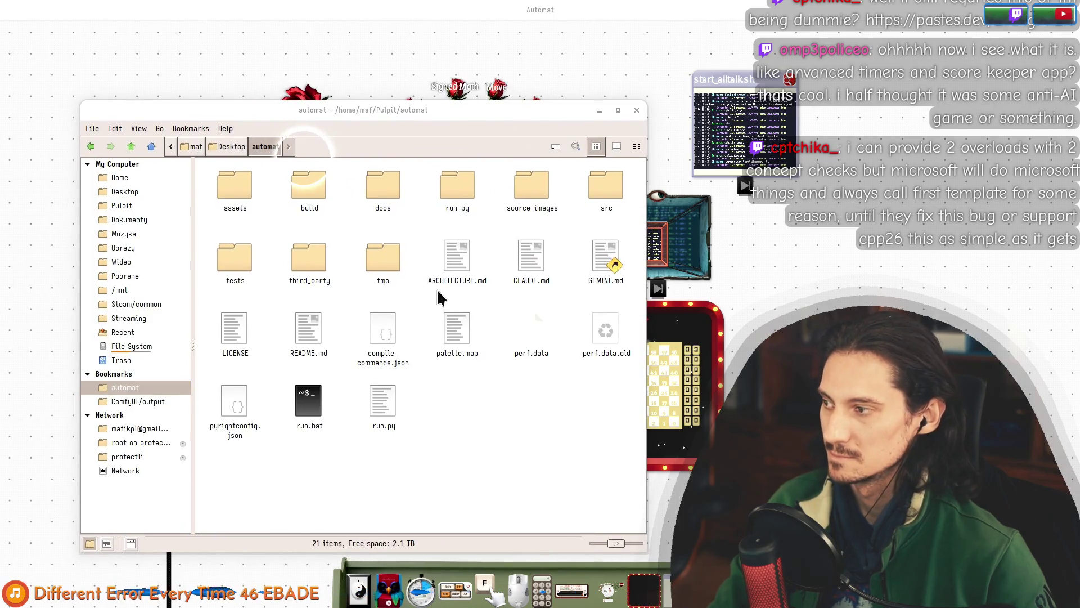
key("alt+Tab")
key("alt+Tab")
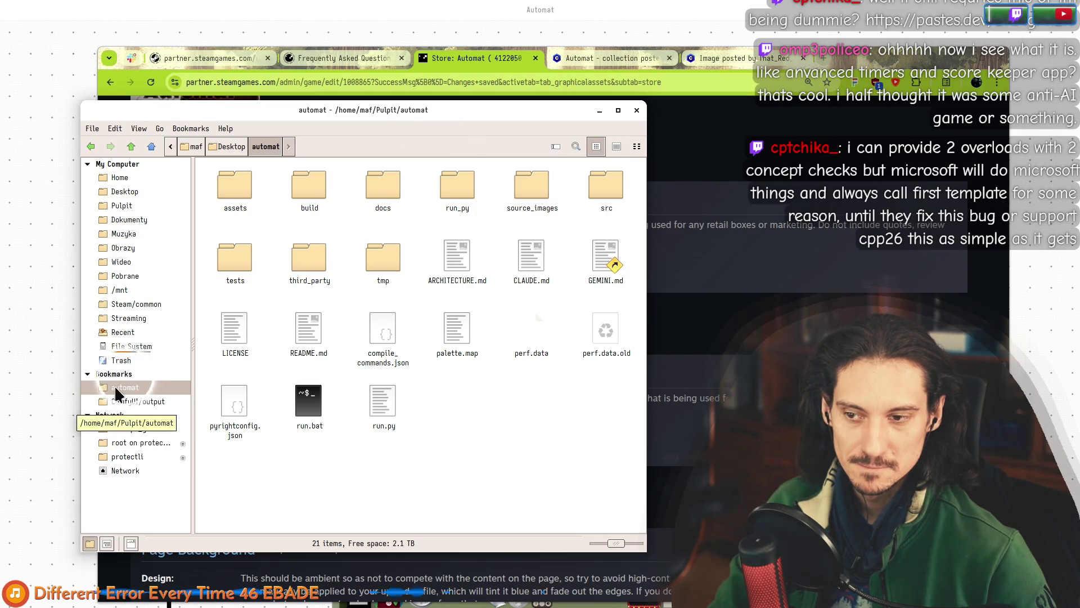
double_click(549, 191)
double_click(380, 187)
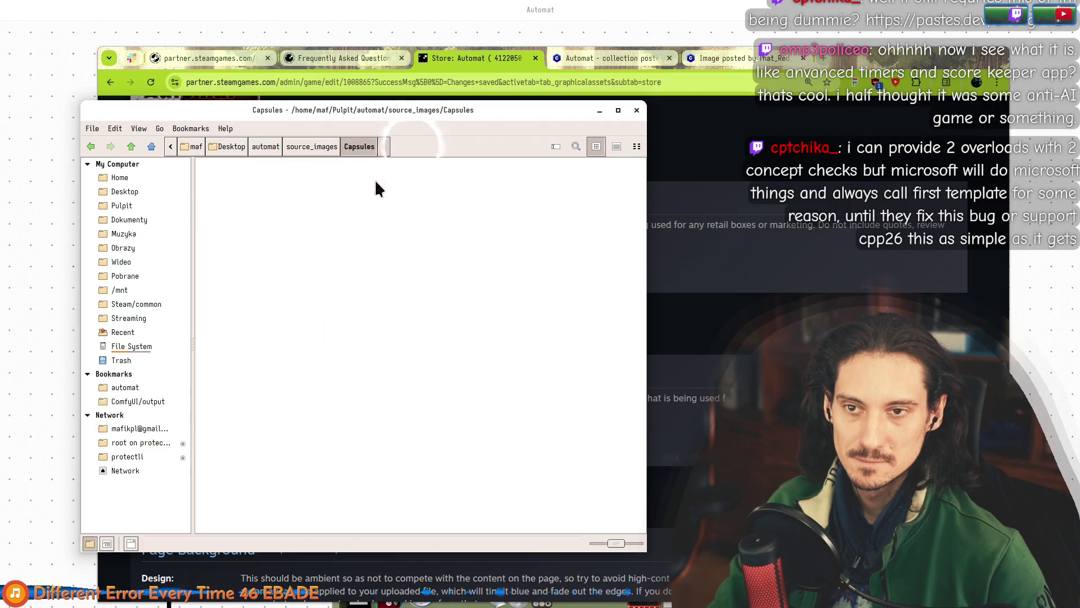
mouse_move(387, 114)
left_mouse_down()
mouse_move(283, 104)
mouse_move(190, 165)
mouse_move(37, 230)
mouse_move(132, 314)
left_mouse_up()
Drag Main.png onto the Steamworks English Main Capsule drop area.
scroll(540, 358, "up", 15)
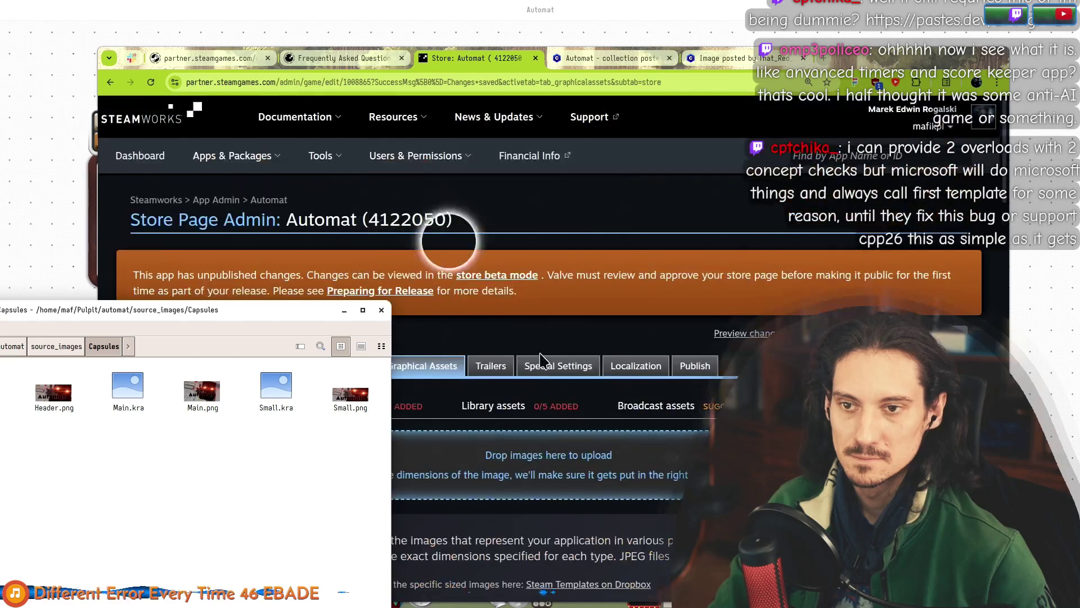
scroll(540, 359, "down", 5)
mouse_move(202, 391)
left_mouse_down()
mouse_move(422, 205)
mouse_move(444, 210)
left_mouse_up()
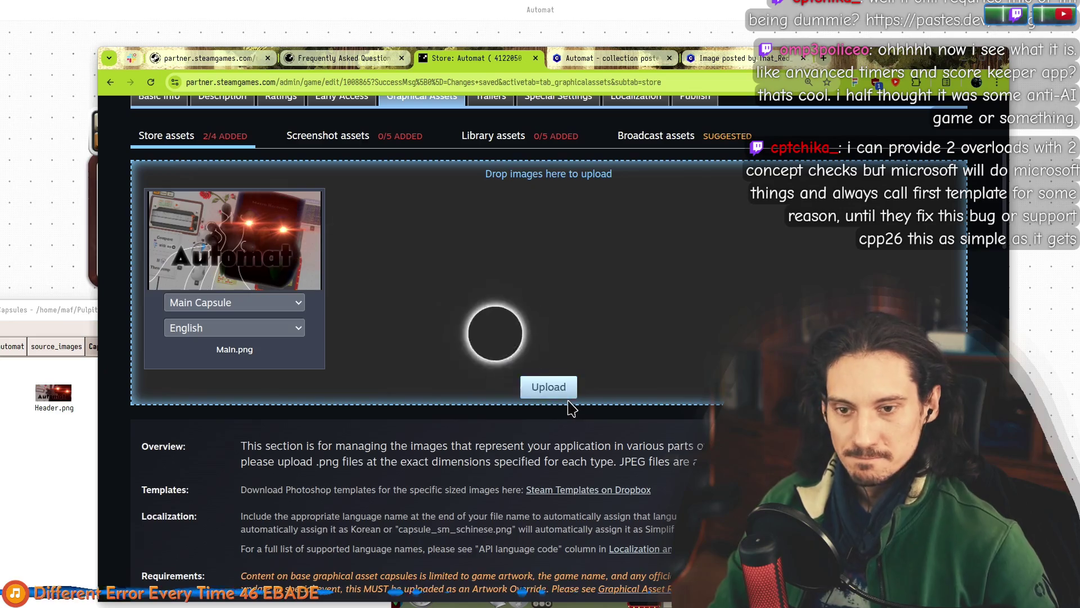
Upload Main.png as the Main Capsule, confirming the legible-logo and no-extra-text rules.
left_click(550, 388)
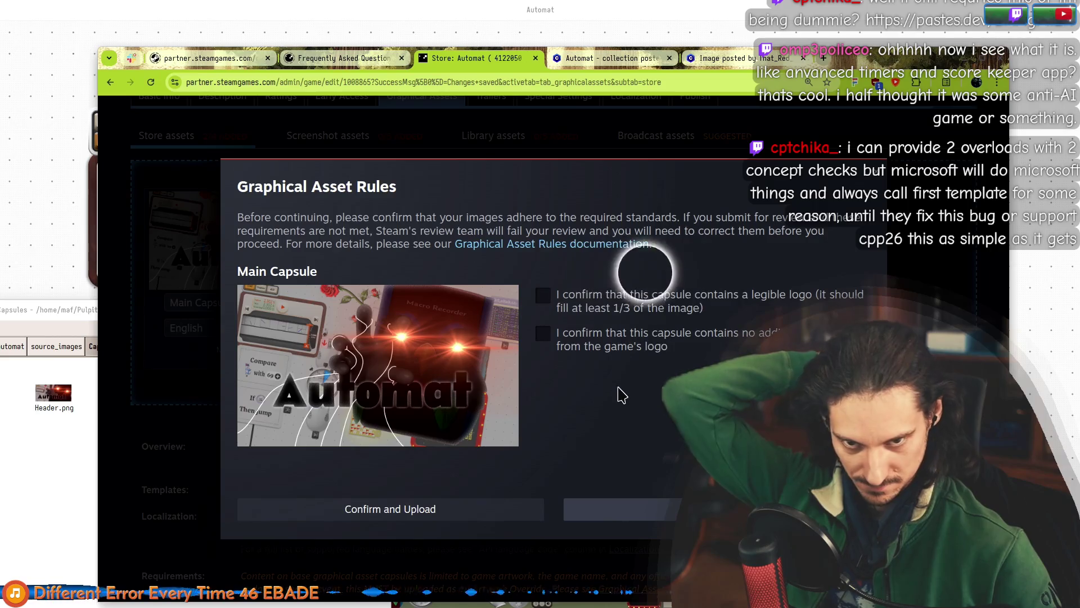
left_click(543, 295)
left_click(543, 334)
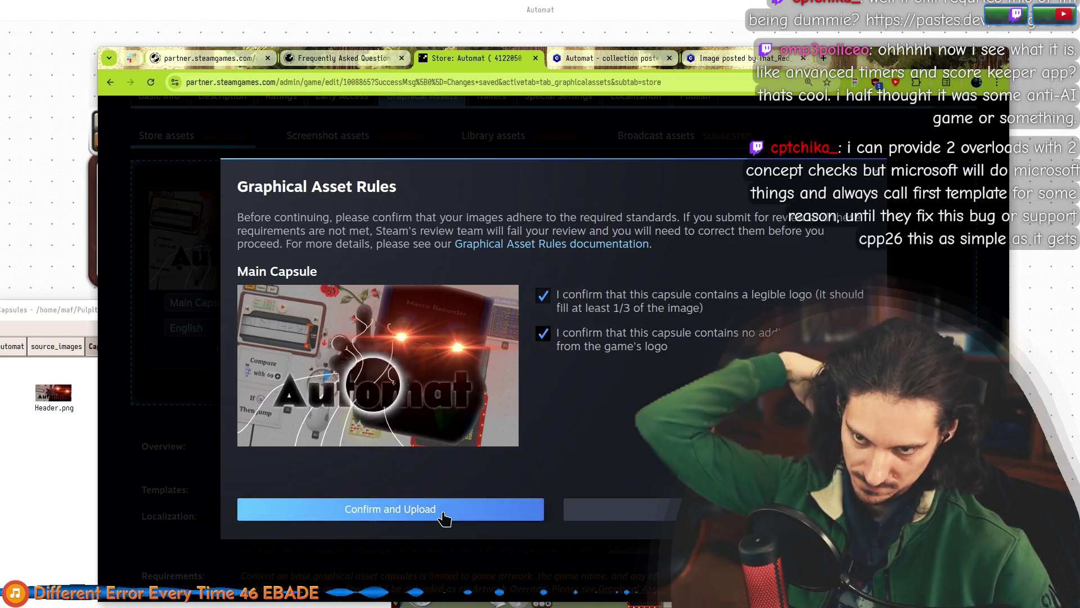
left_click(444, 516)
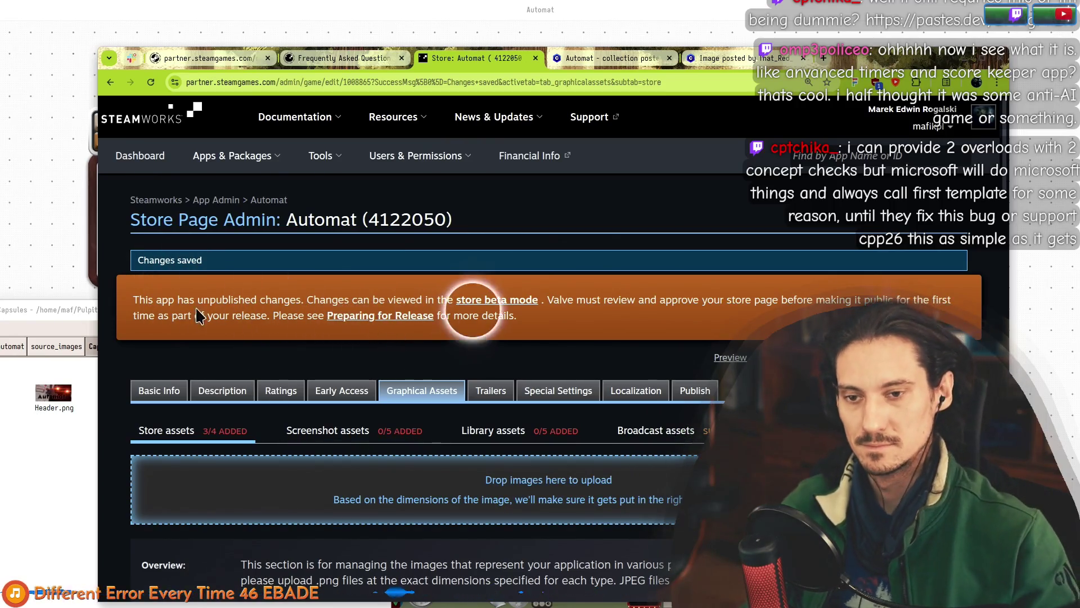
Check the Main Capsule section, then browse Automat's store page in beta mode.
scroll(135, 342, "down", 19)
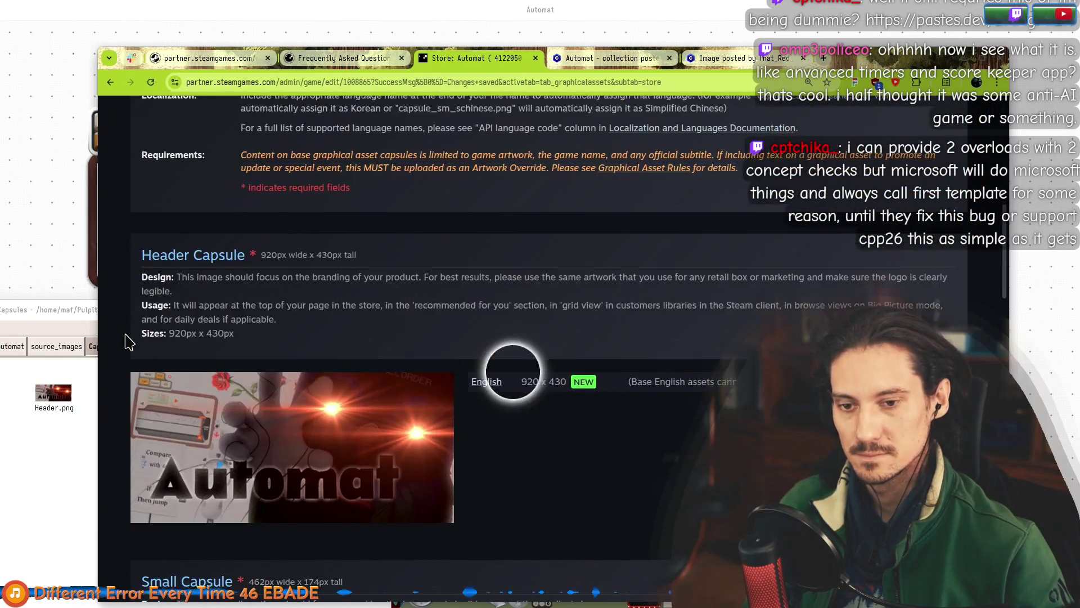
scroll(124, 341, "down", 12)
scroll(125, 342, "up", 7)
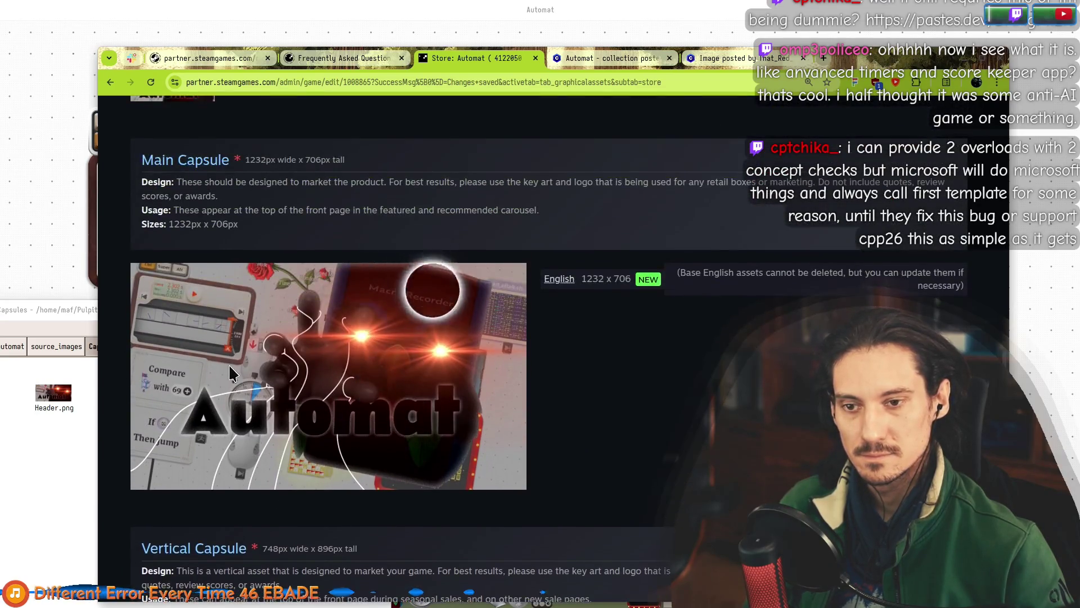
scroll(478, 326, "up", 20)
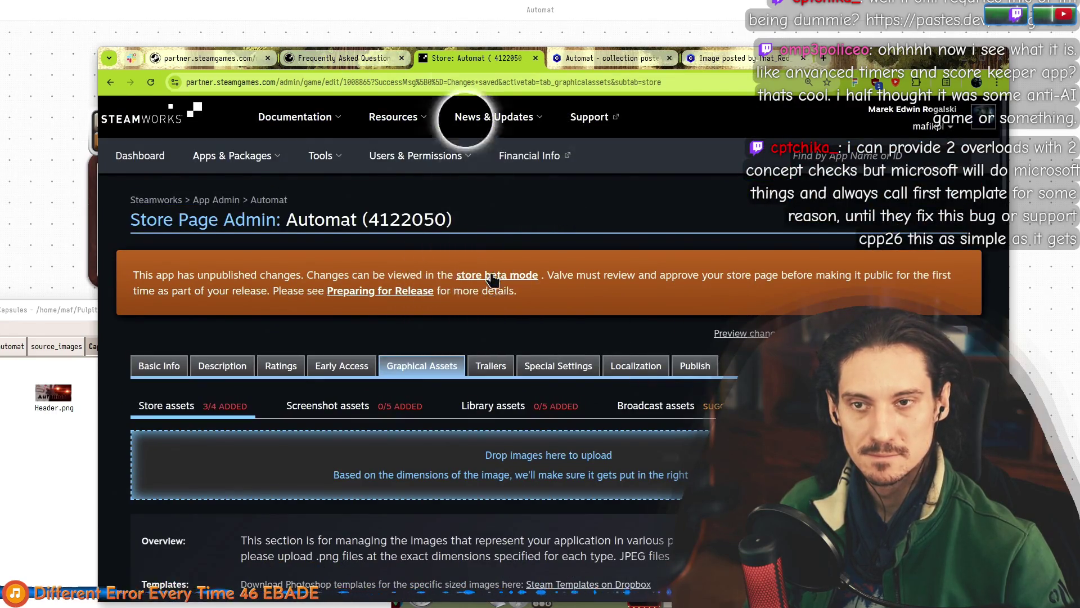
left_click(492, 275)
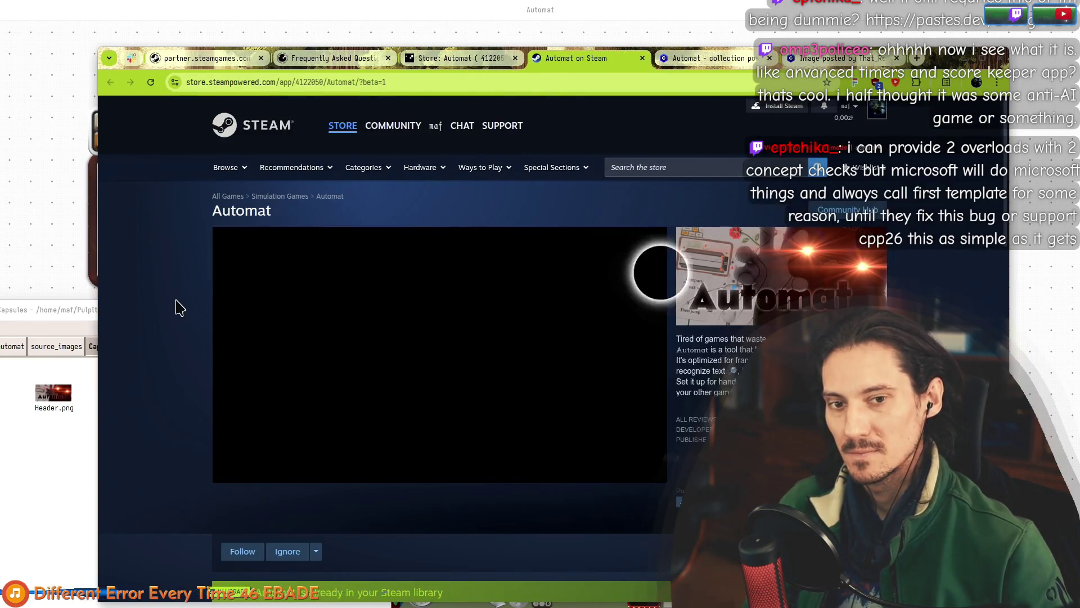
scroll(799, 281, "down", 15)
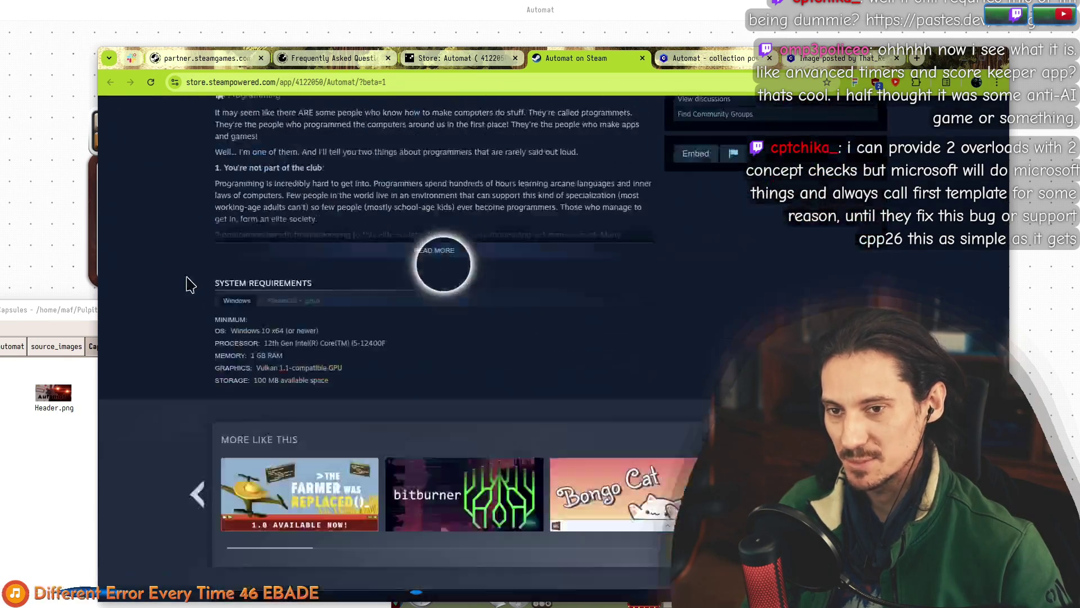
scroll(190, 331, "up", 5)
scroll(190, 331, "up", 15)
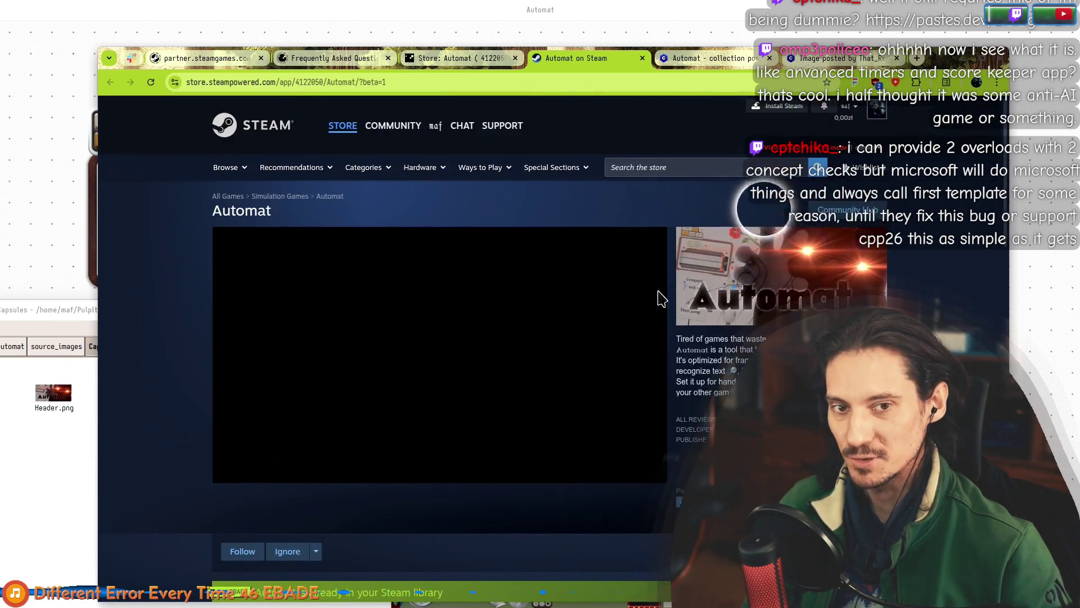
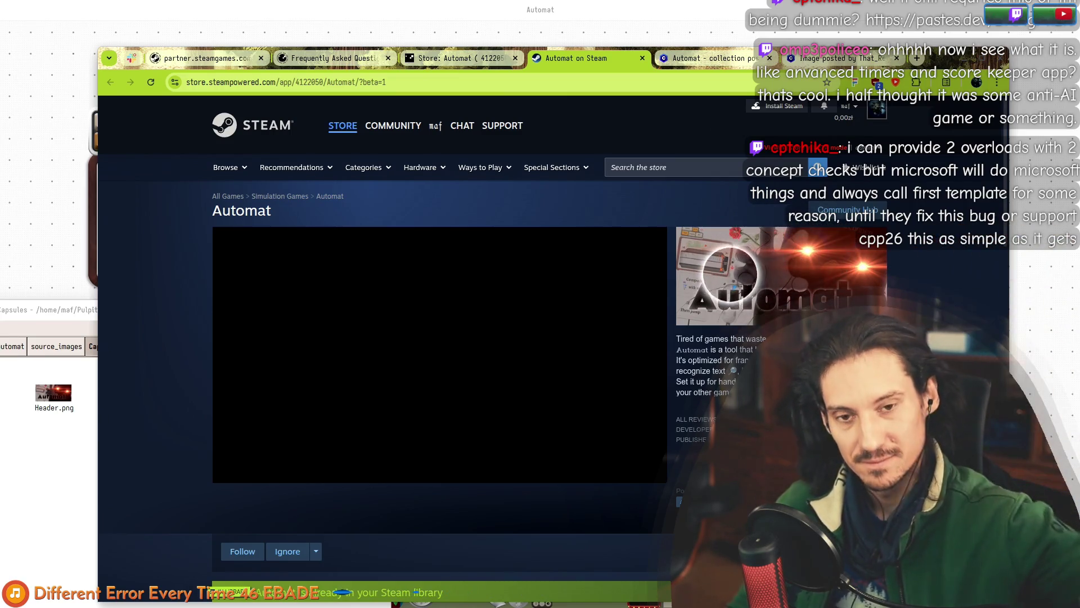
Preview Small.png in the Capsules folder, then close the file manager.
key("alt+Tab")
mouse_move(193, 318)
left_mouse_down()
mouse_move(246, 222)
mouse_move(419, 142)
left_mouse_up()
left_click(407, 316)
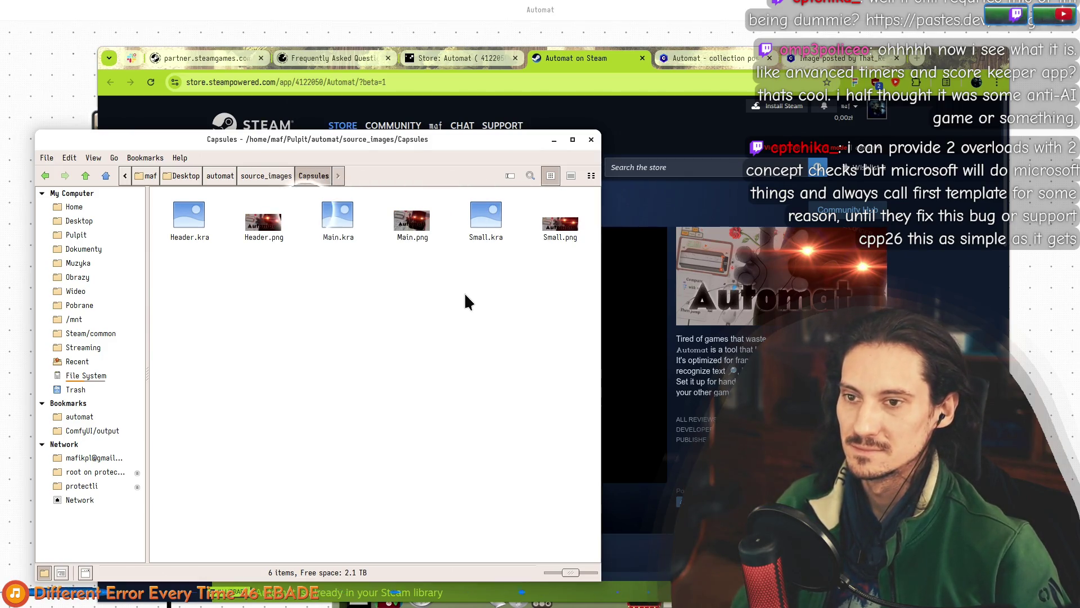
double_click(556, 231)
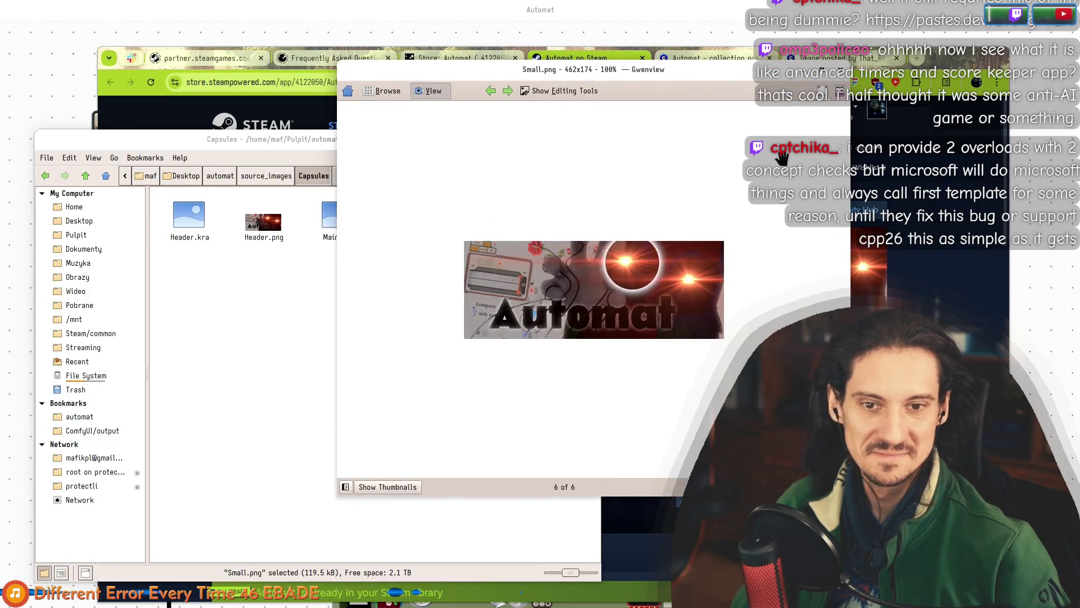
left_click(841, 71)
left_click(341, 404)
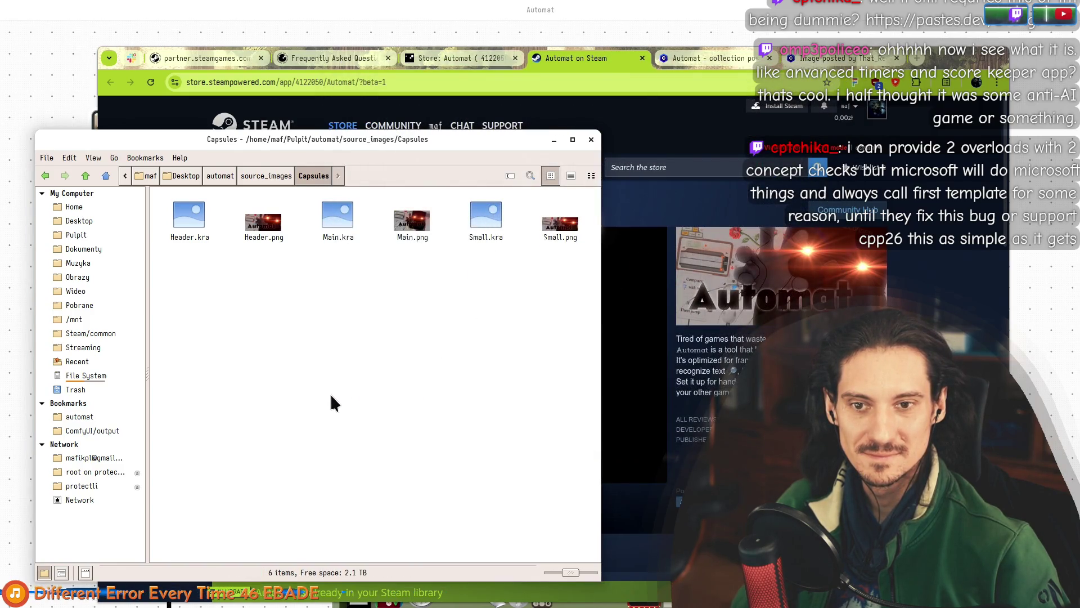
key("ctrl+w")
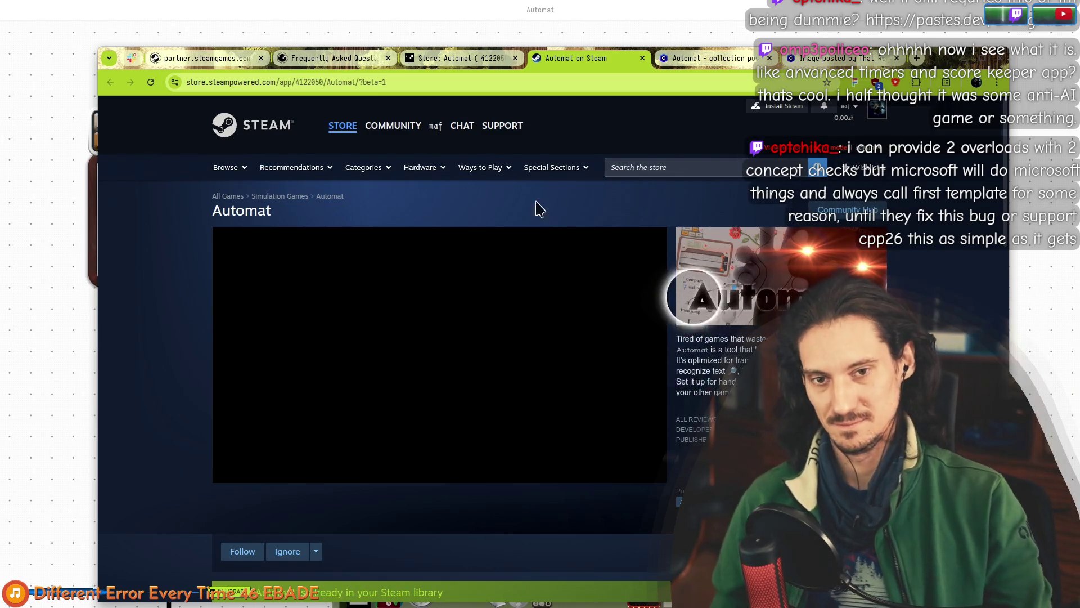
Scroll the Steamworks Graphical Assets page to read the Vertical Capsule's 748 × 896 px size.
left_click(459, 66)
scroll(370, 323, "down", 3)
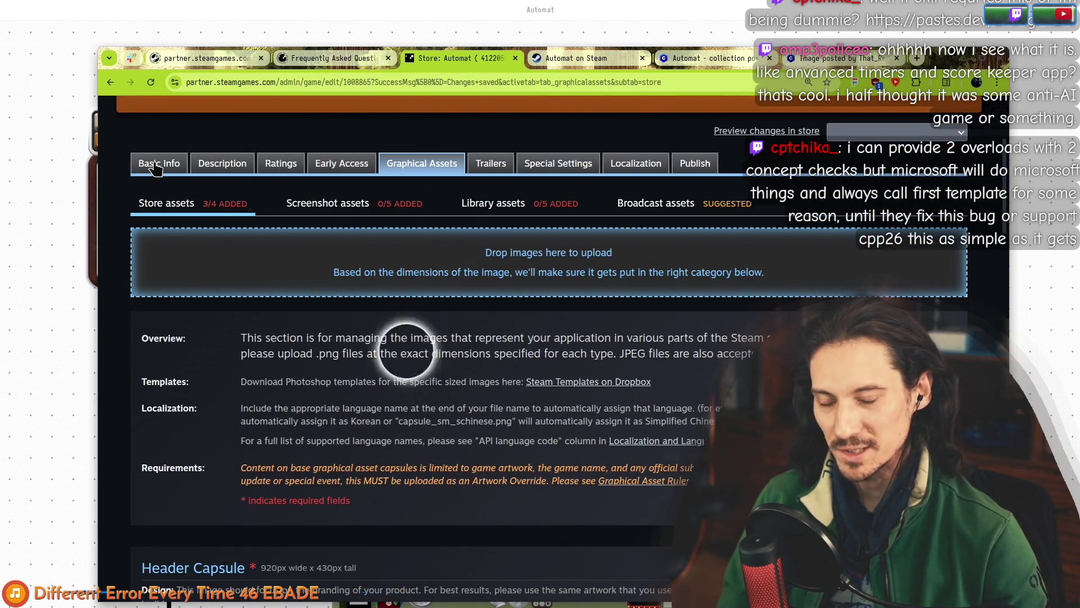
scroll(270, 315, "down", 10)
scroll(270, 183, "down", 5)
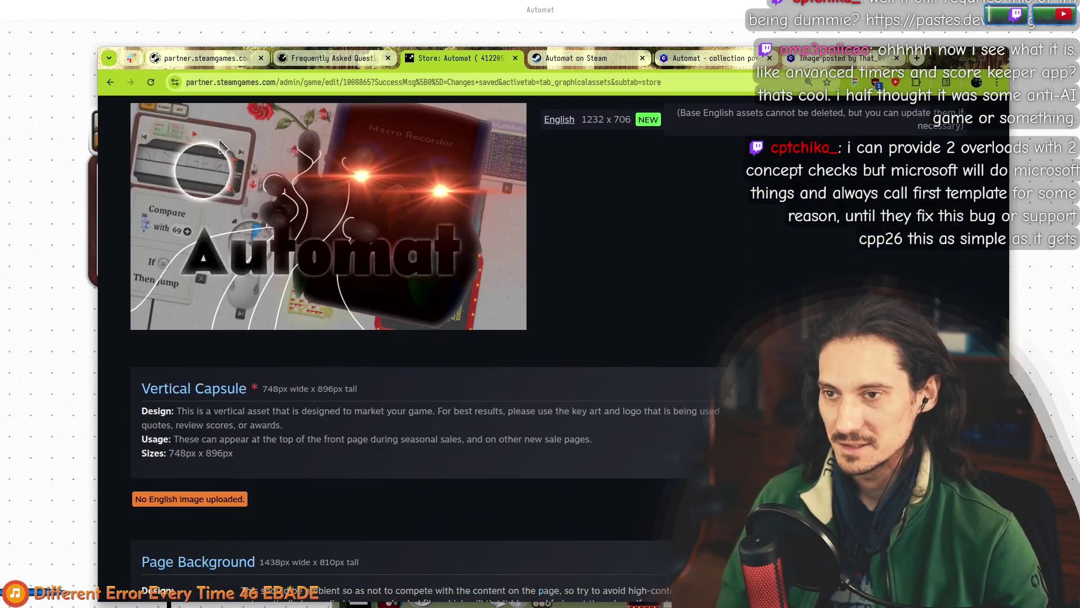
left_click_drag(175, 276, 281, 331)
left_click(281, 329)
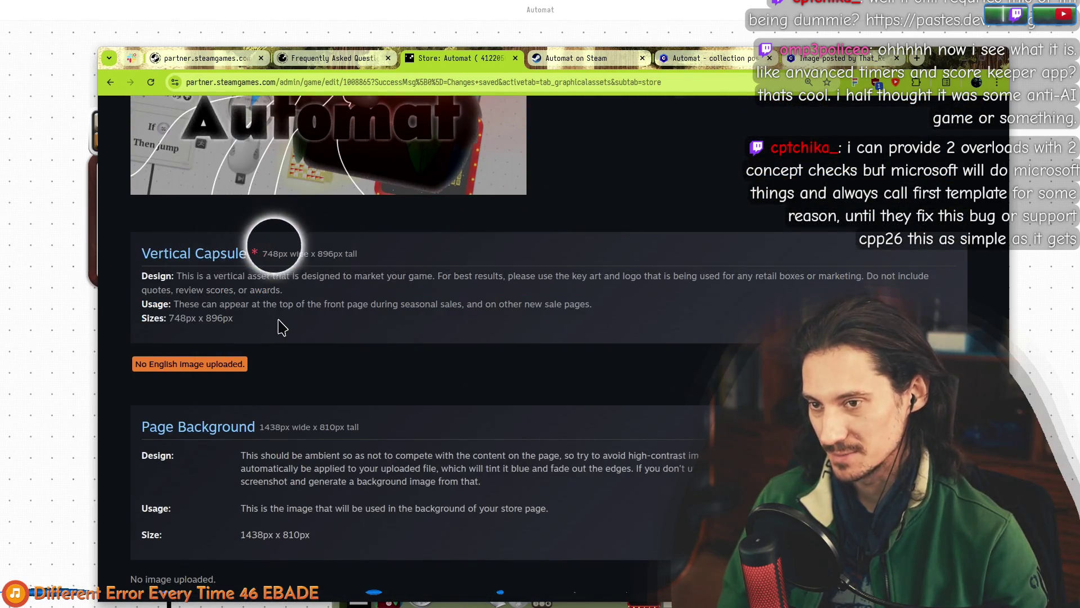
key("alt+Tab")
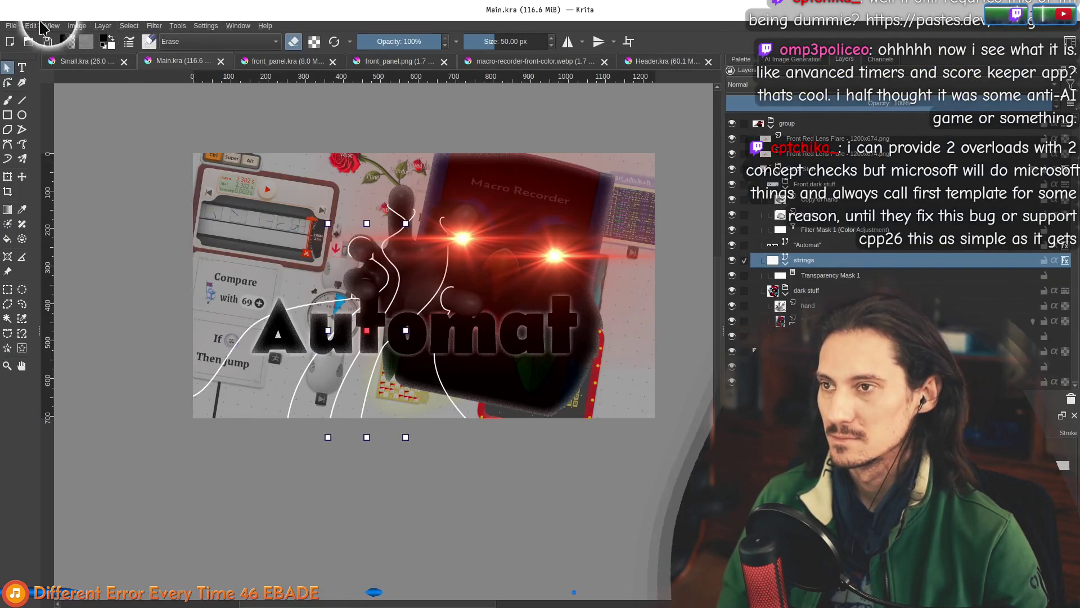
Save the artwork as a copy named Vertical.kra.
left_click(11, 25)
left_click(59, 92)
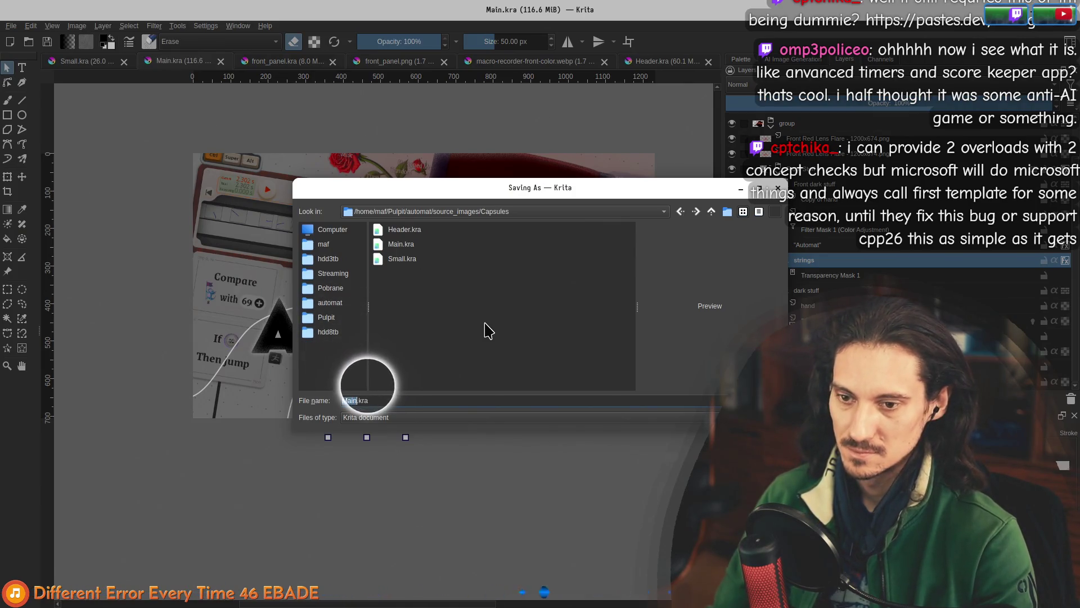
type("cal")
key("Return")
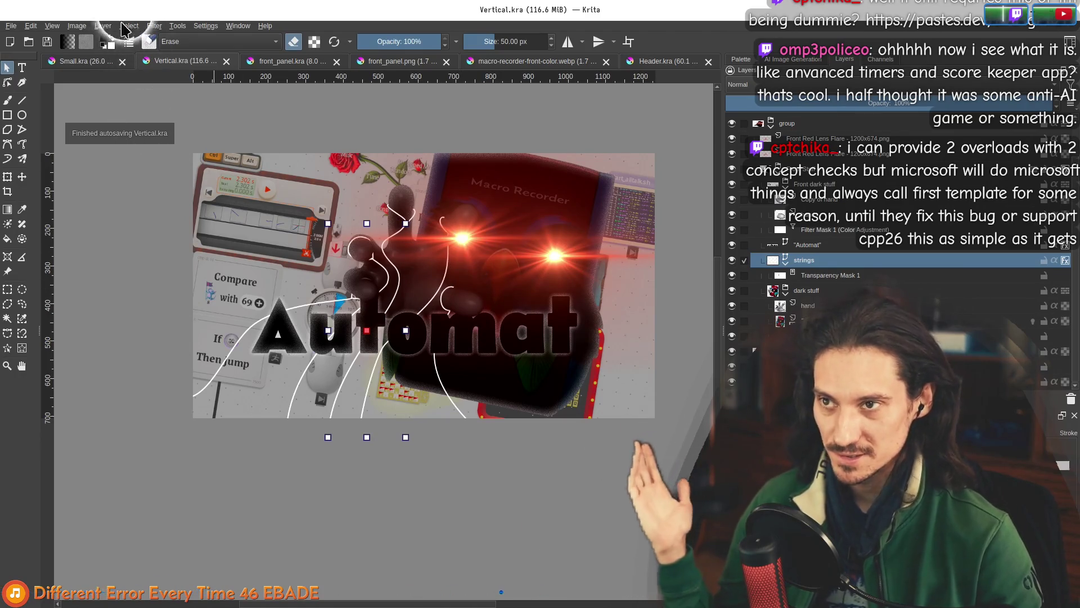
Browse the Image menu and open the Resize Canvas settings.
left_click(76, 26)
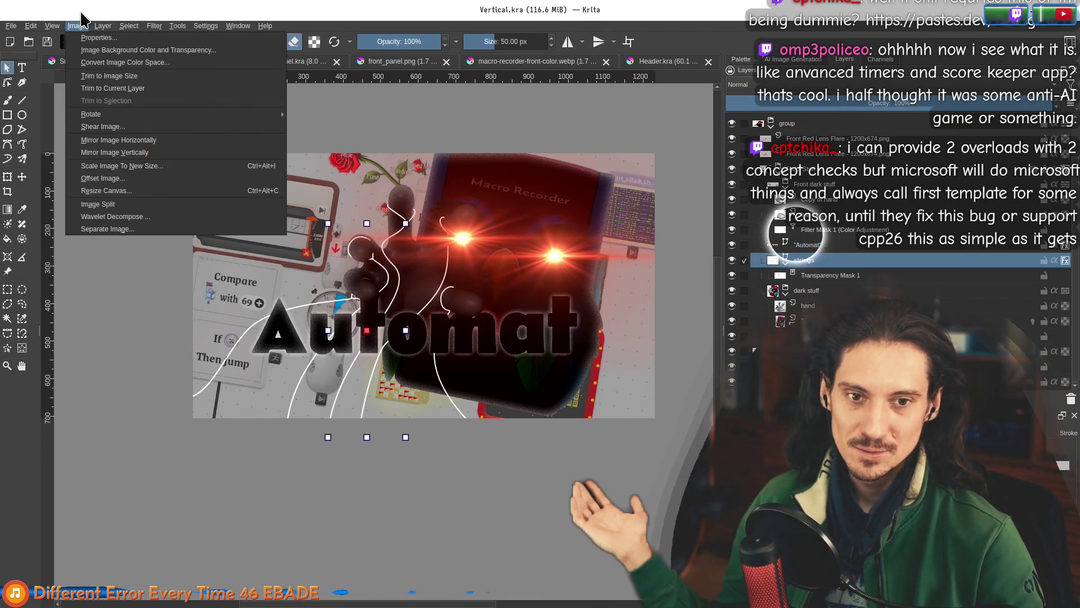
left_click(448, 34)
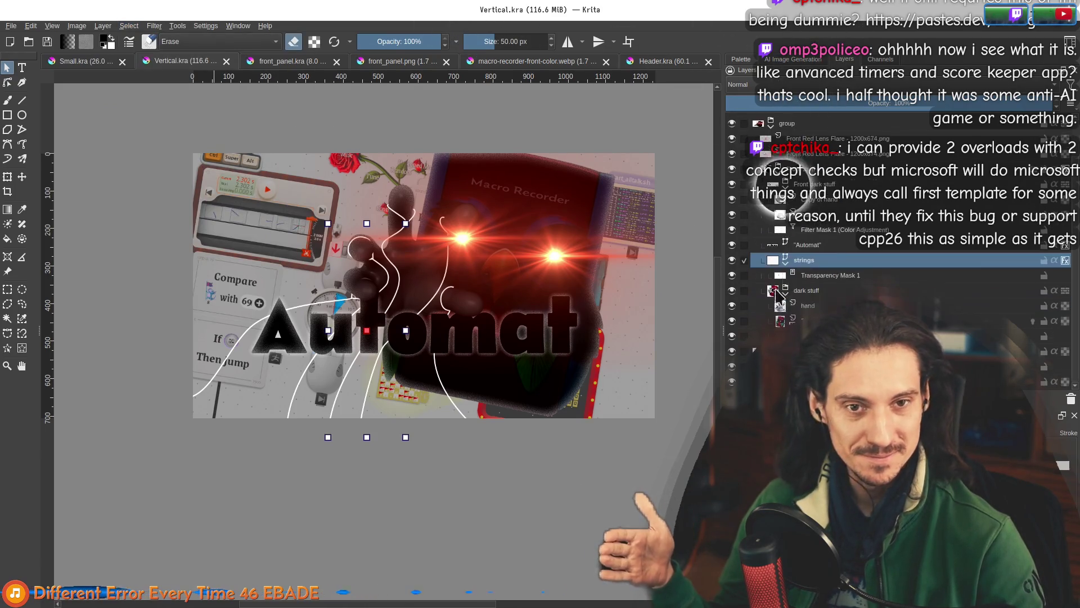
scroll(794, 236, "up", 1)
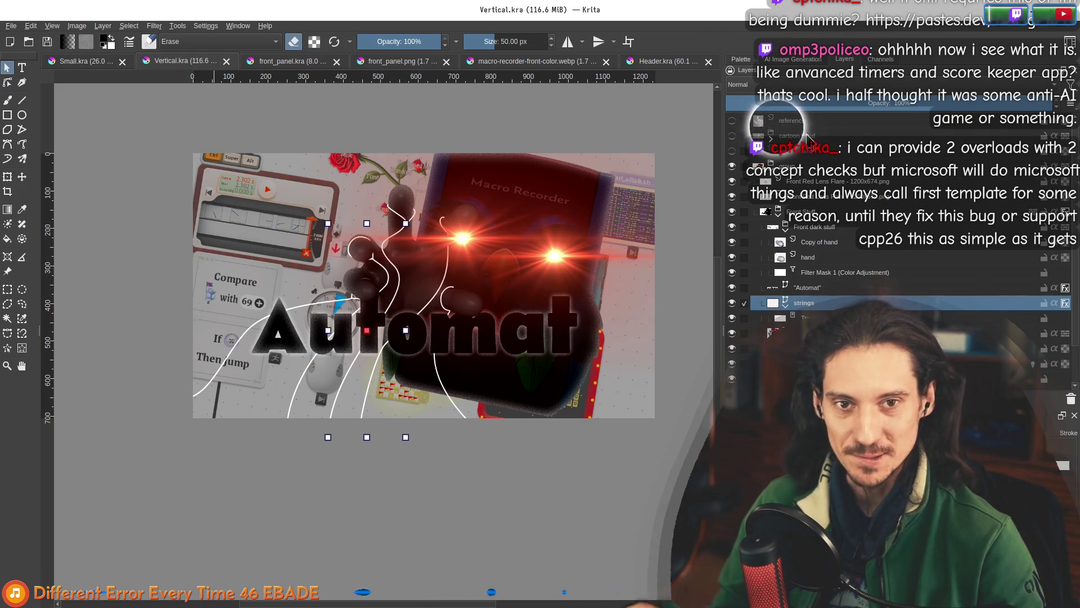
scroll(790, 157, "down", 1)
left_click(77, 26)
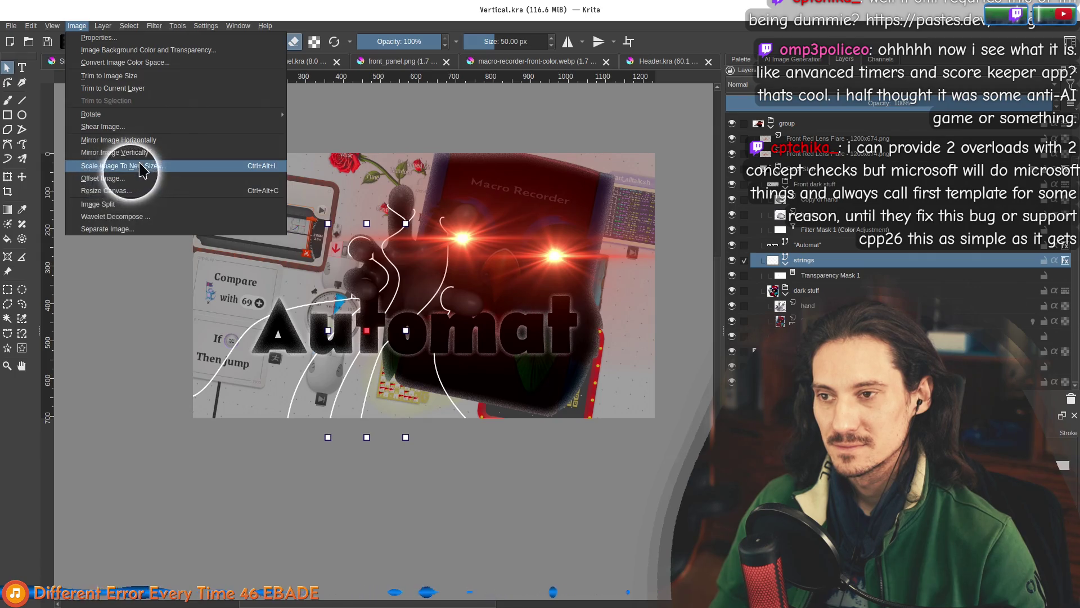
left_click(202, 191)
Set the canvas to 748 px wide by 896 px high, checking the required size, and apply it.
key("alt+Tab")
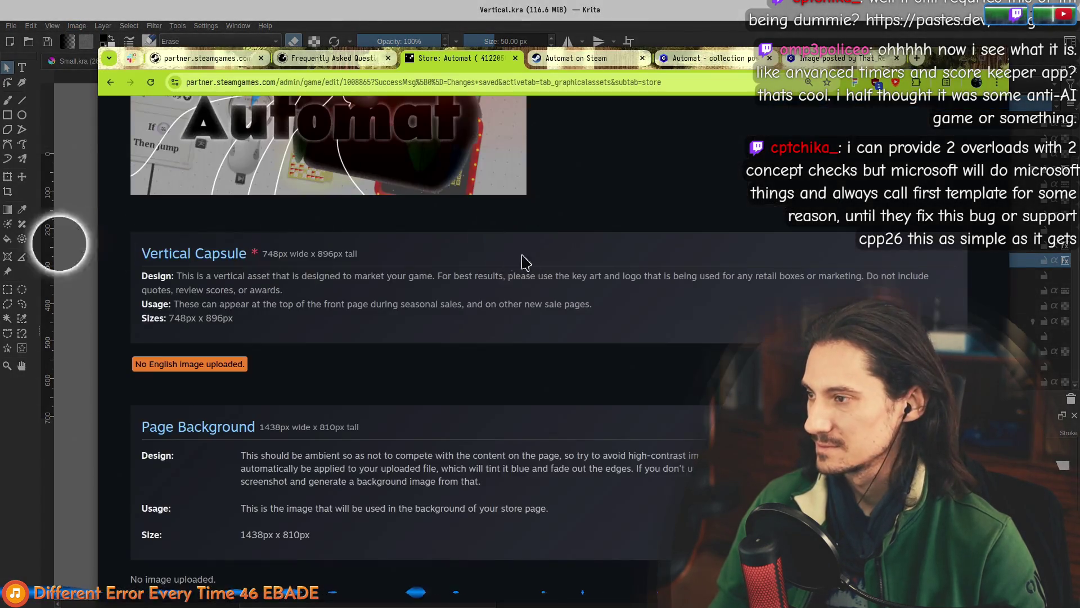
key("alt+Tab")
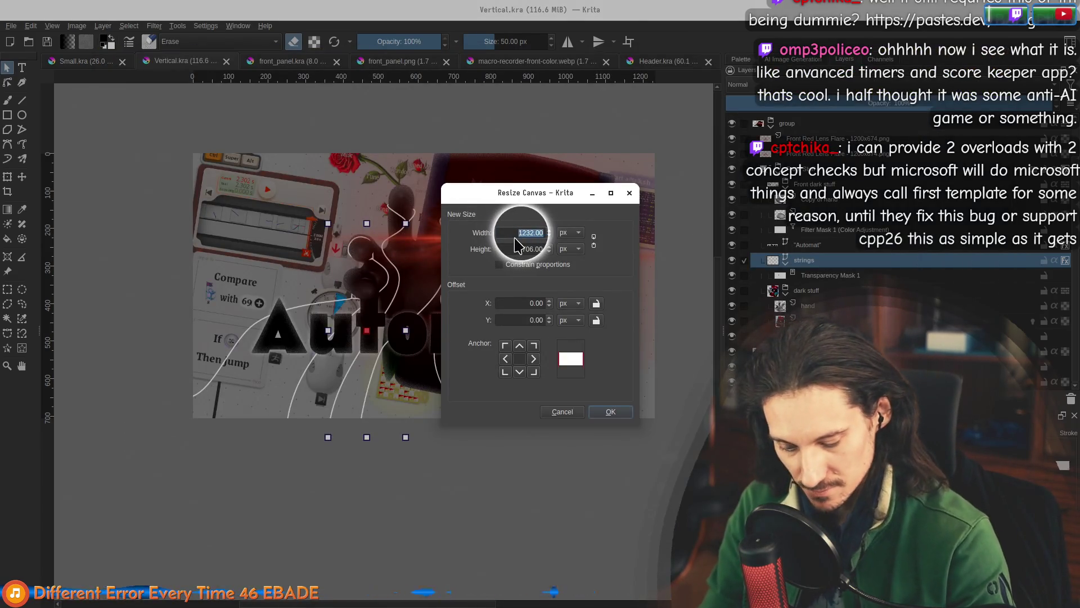
type("748")
key("Tab")
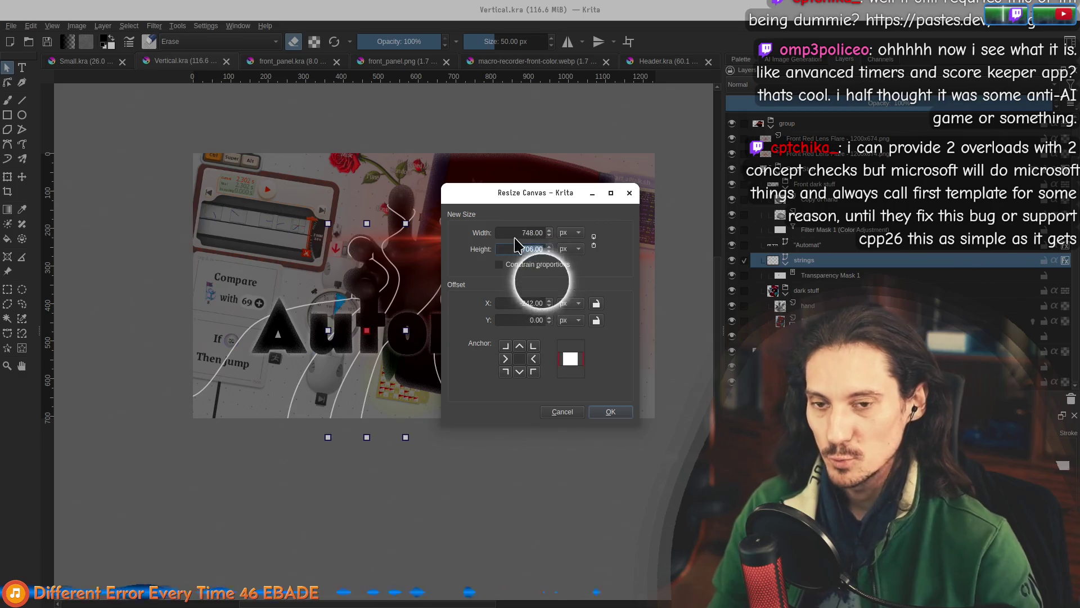
key("alt+Tab")
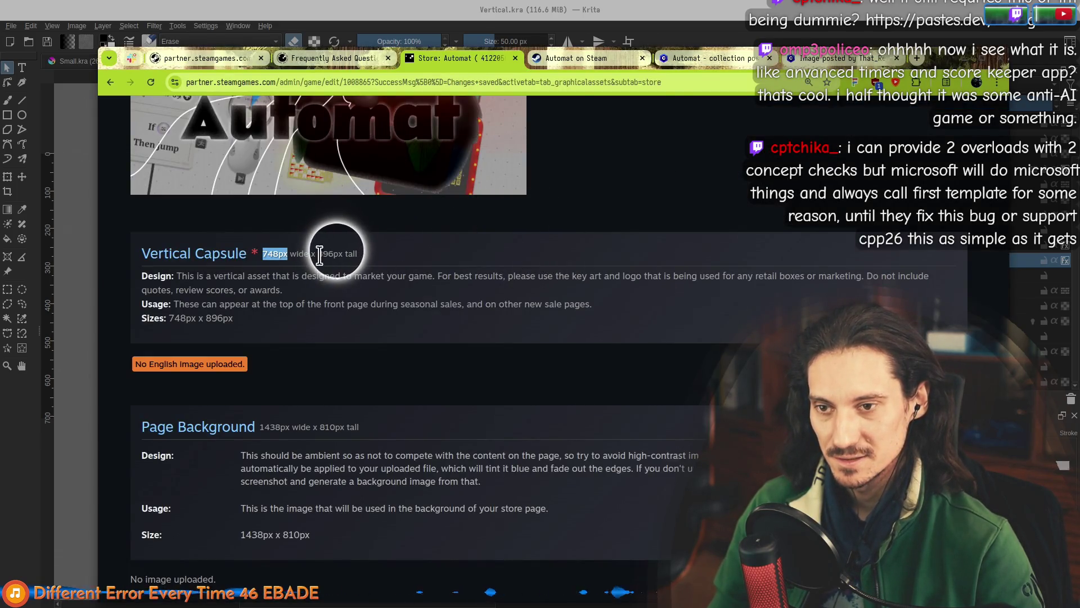
key("alt+Tab")
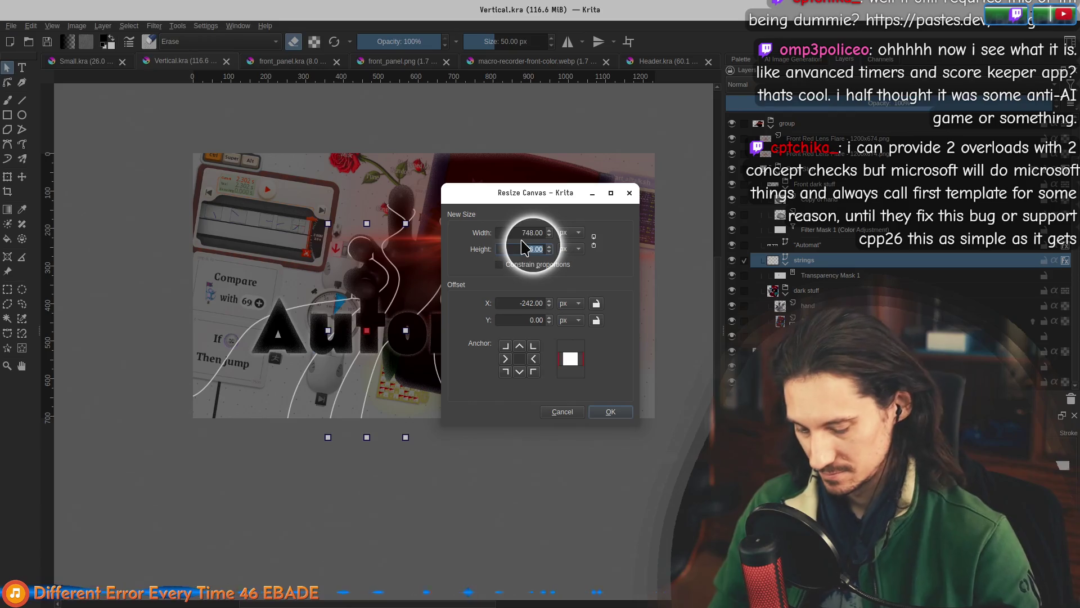
type("96")
key("Tab")
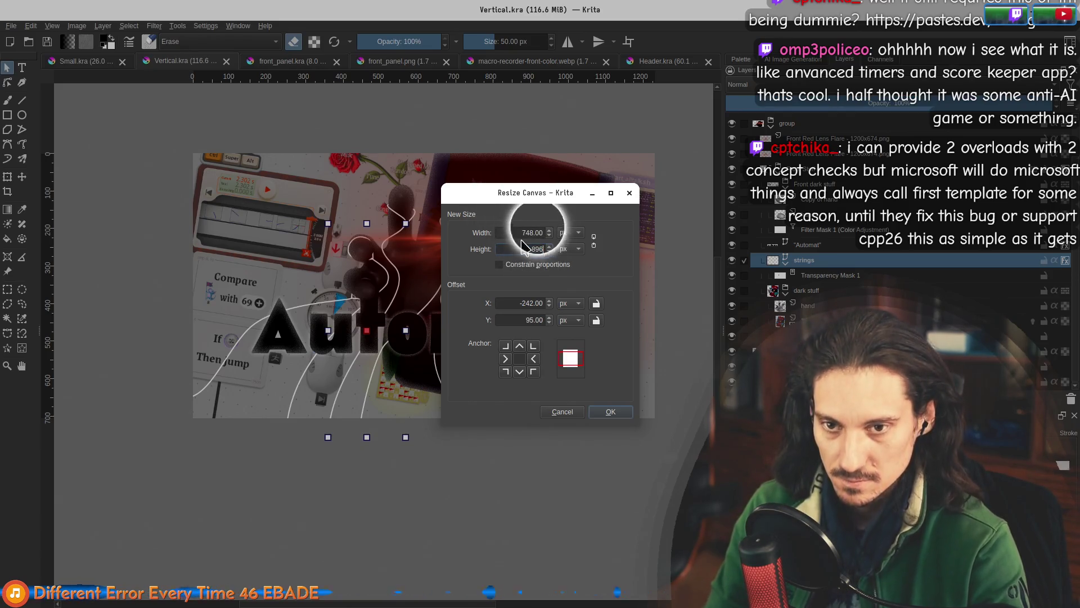
left_click(610, 411)
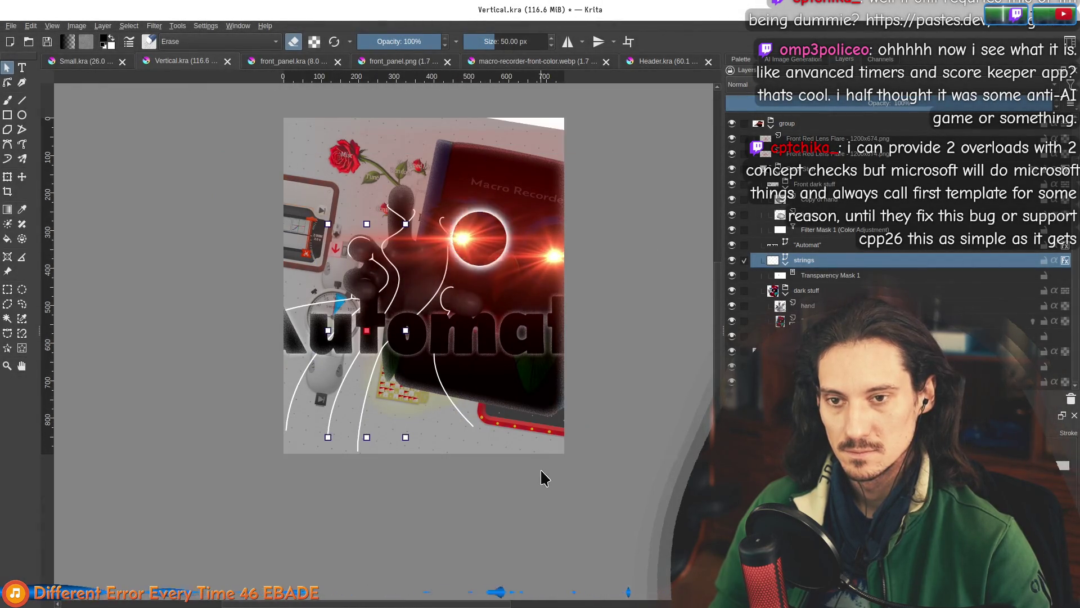
scroll(611, 299, "down", 1)
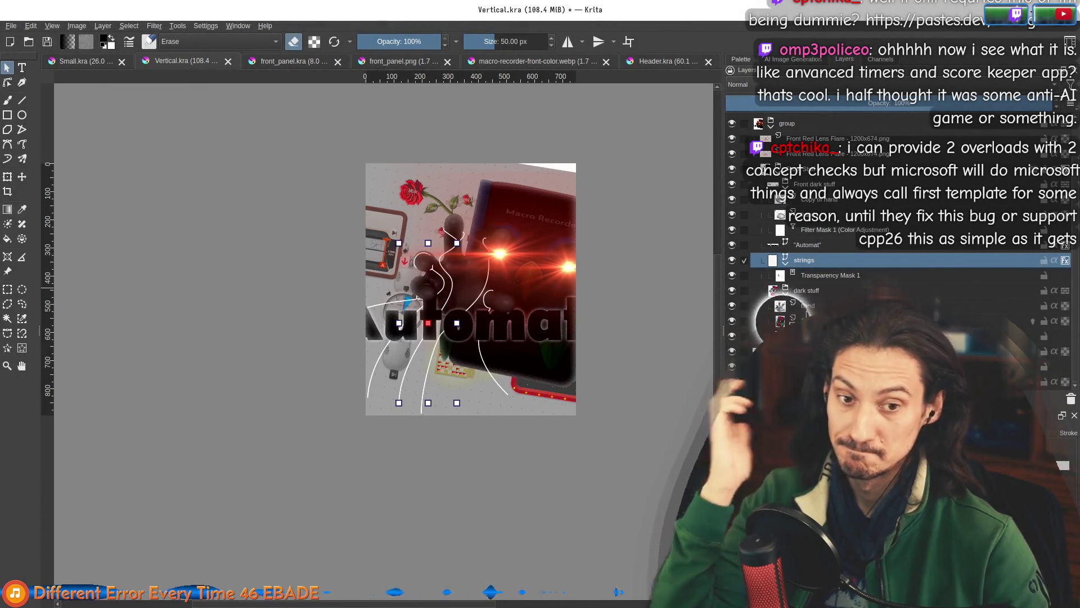
left_click(816, 351)
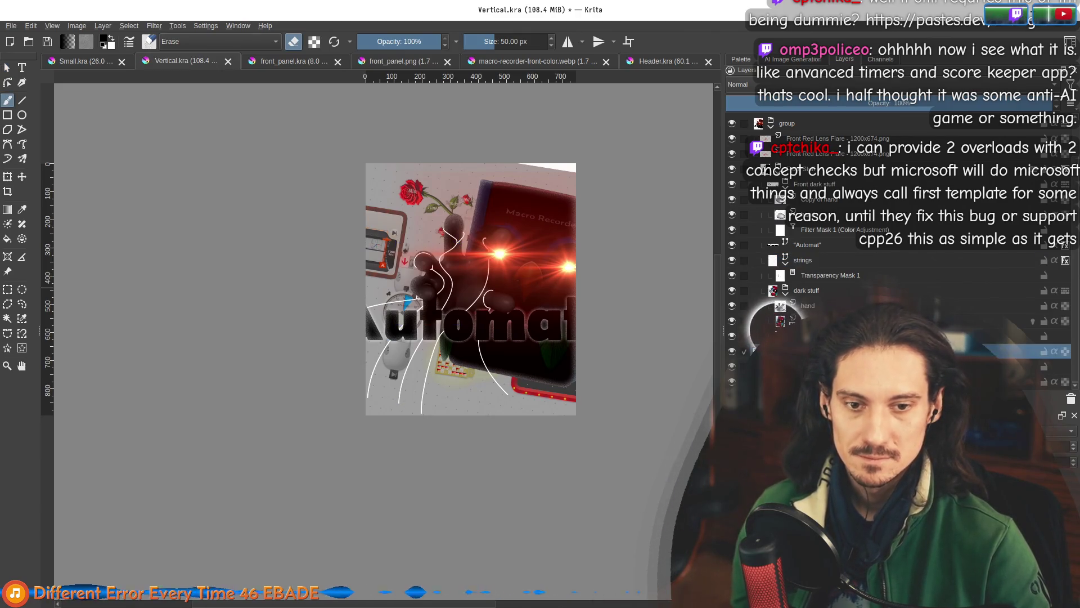
left_click(22, 177)
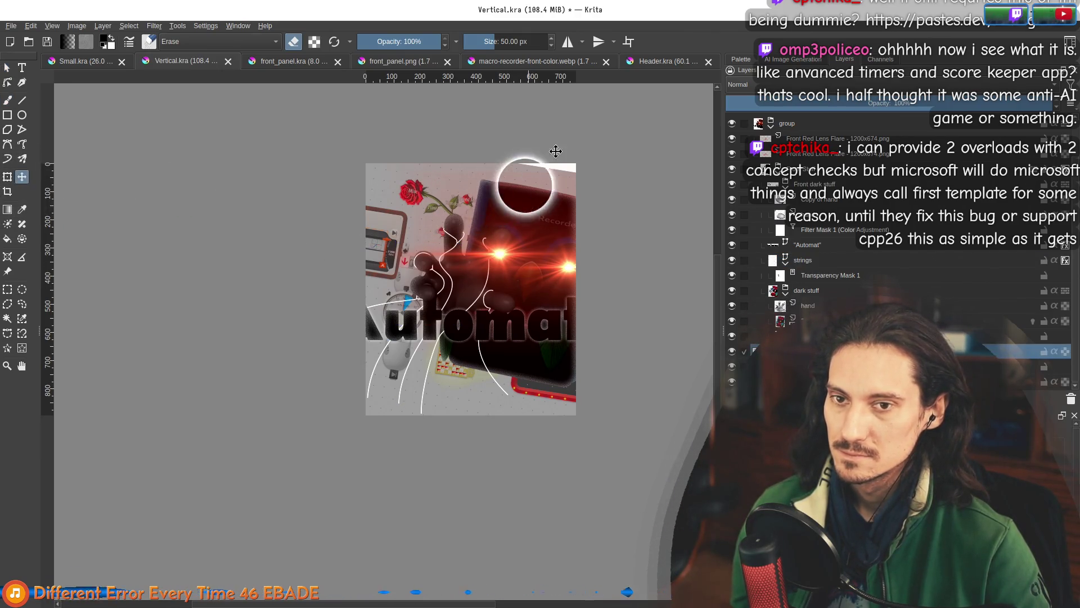
left_click_drag(562, 171, 572, 163)
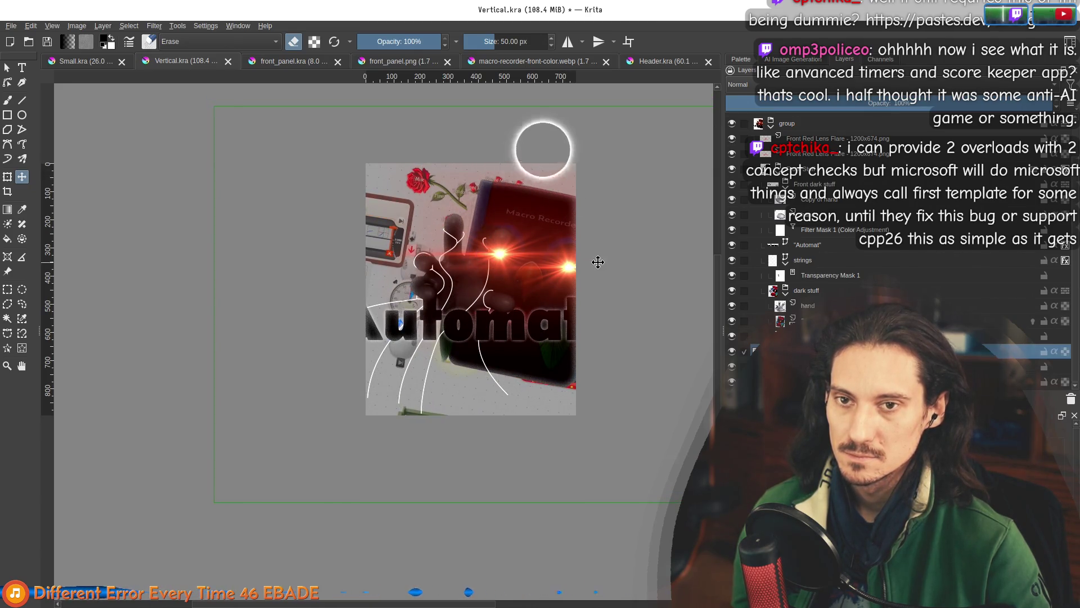
scroll(644, 289, "down", 3)
scroll(425, 296, "up", 3)
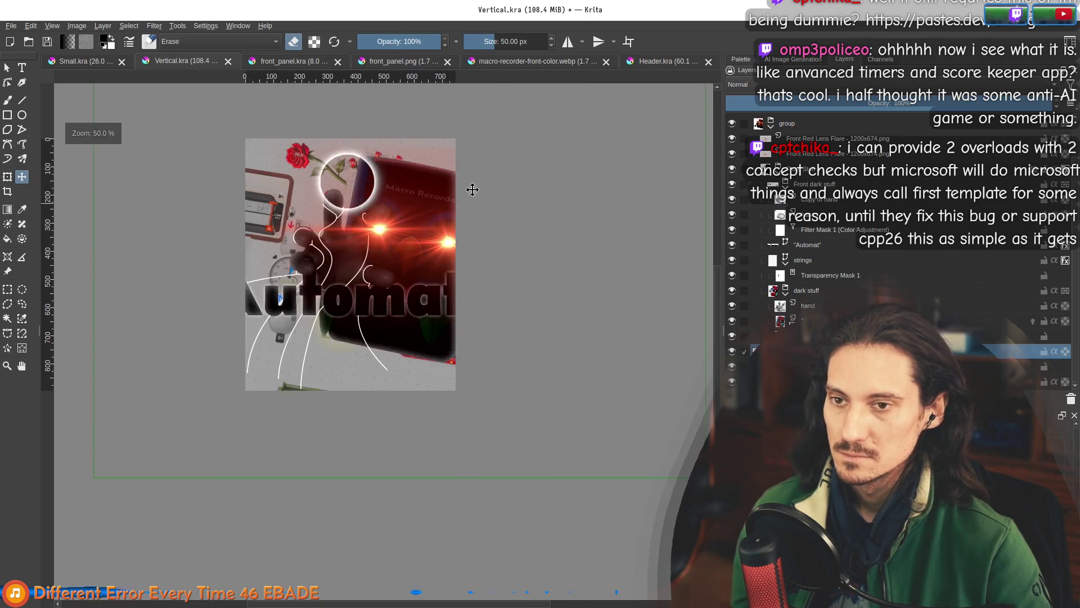
mouse_move(514, 172)
left_mouse_down()
mouse_move(501, 184)
mouse_move(505, 147)
left_mouse_up()
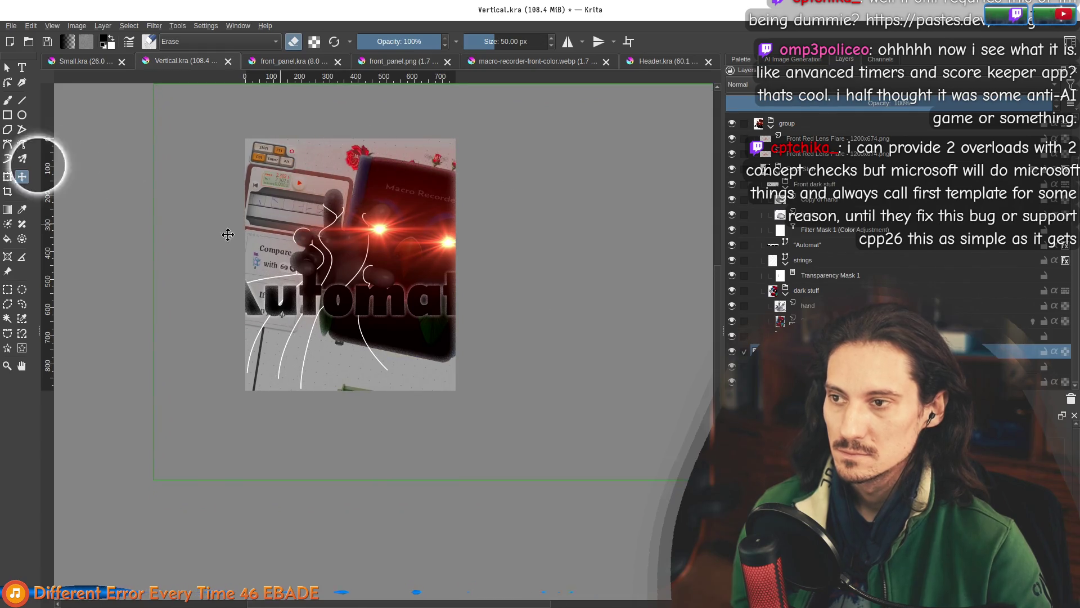
left_click(8, 178)
scroll(417, 393, "down", 3)
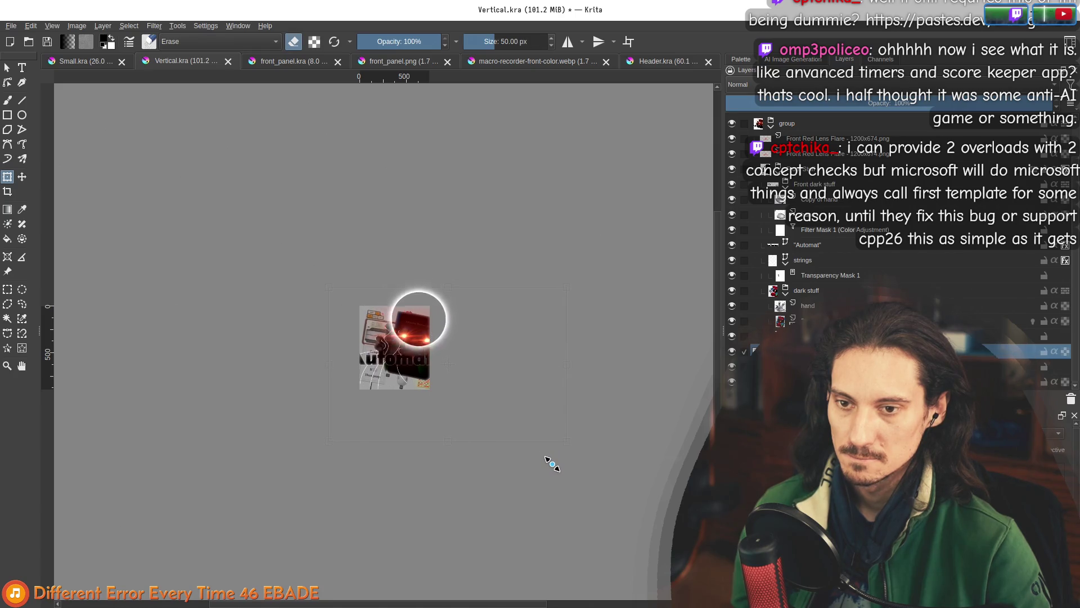
scroll(404, 407, "up", 3)
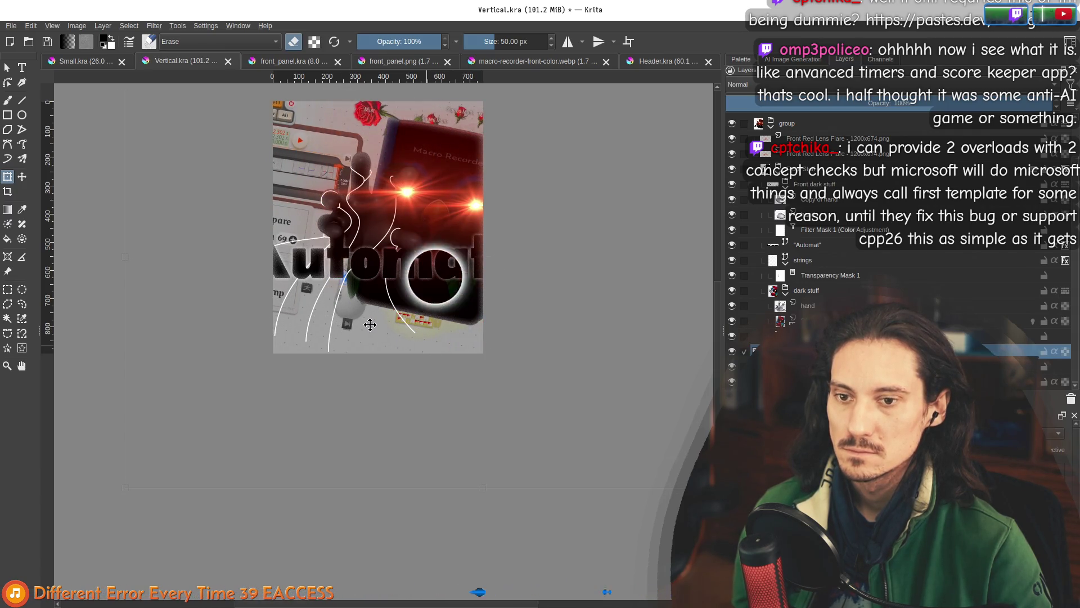
left_click(369, 324)
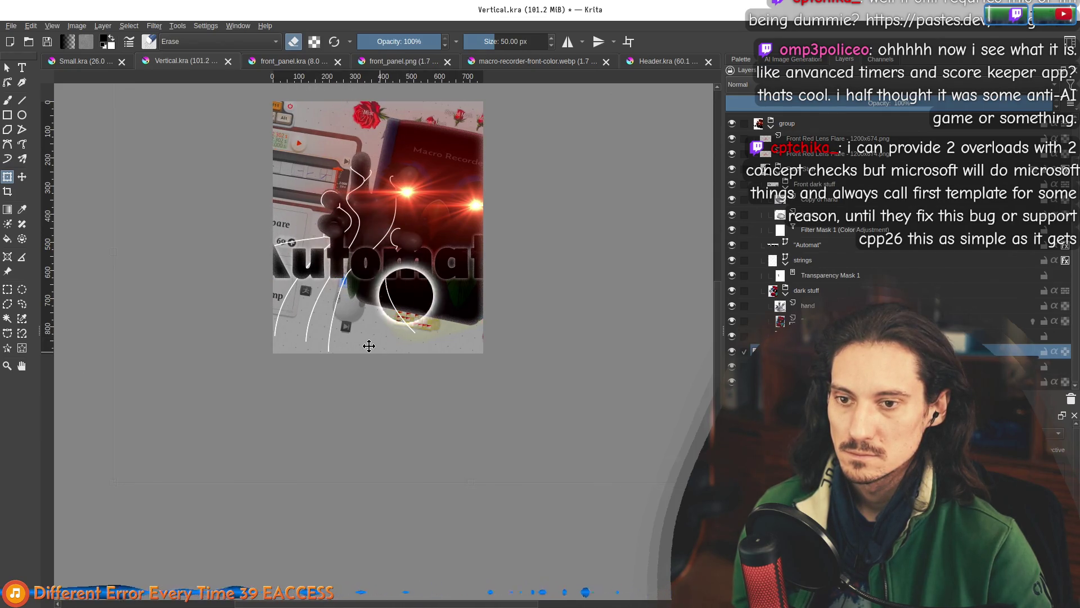
mouse_move(369, 345)
left_mouse_down()
mouse_move(364, 362)
mouse_move(381, 358)
left_mouse_up()
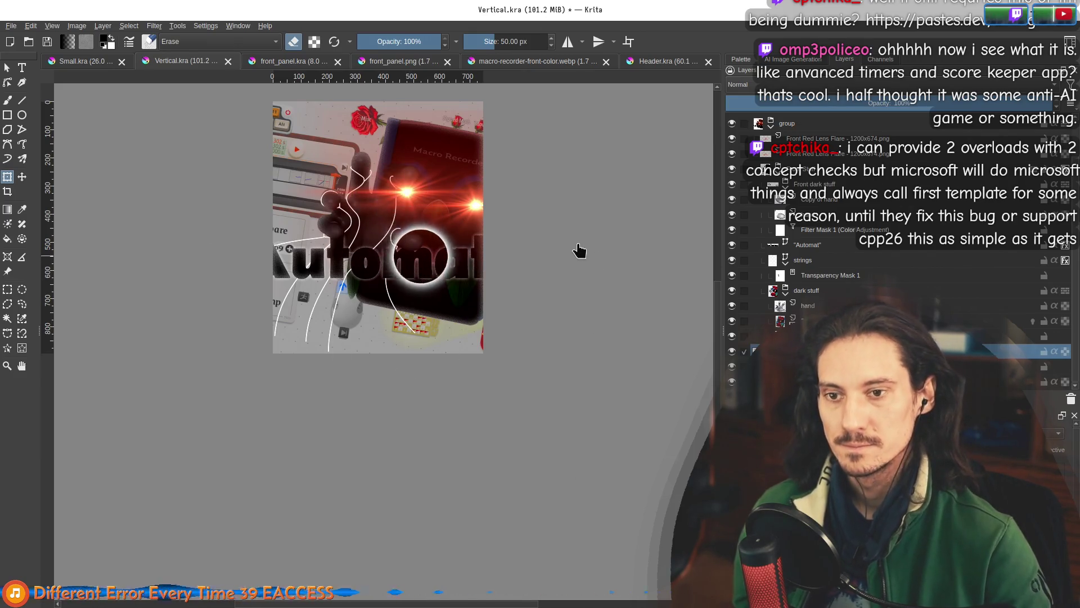
key("Return")
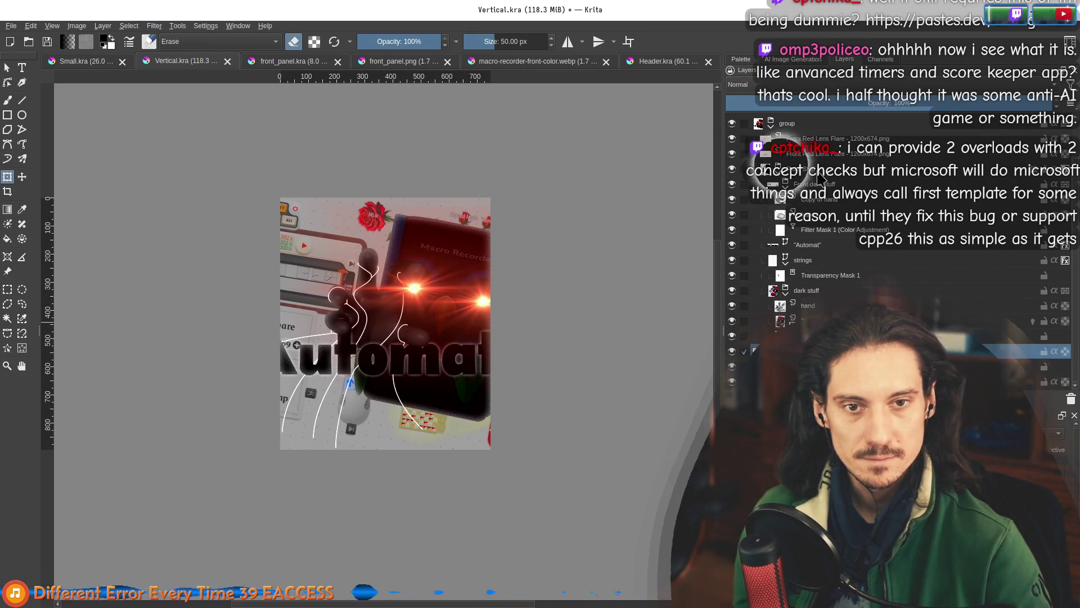
left_click(820, 174)
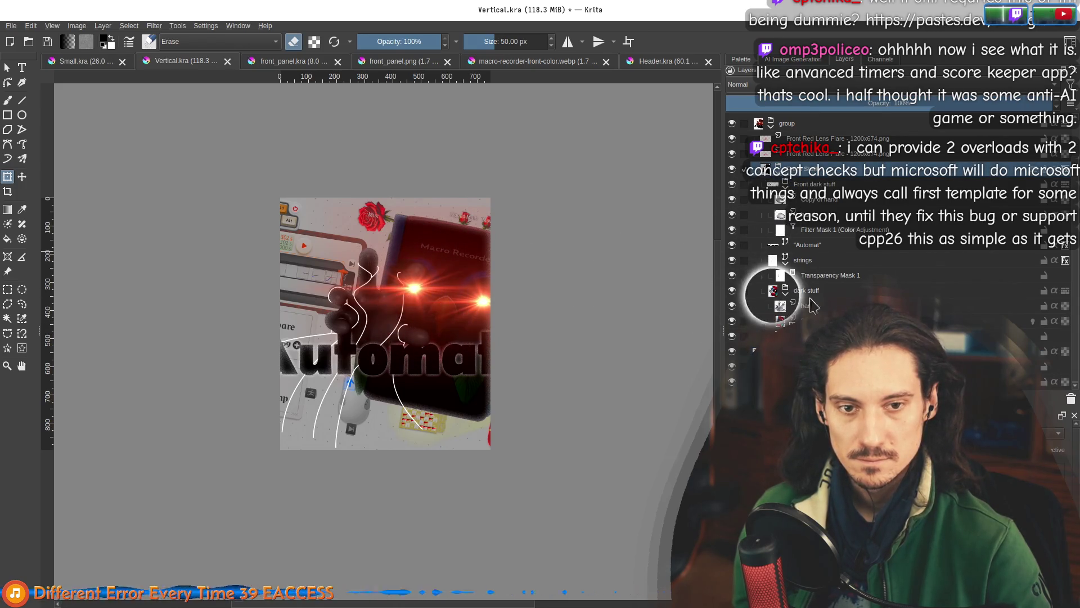
mouse_move(820, 248)
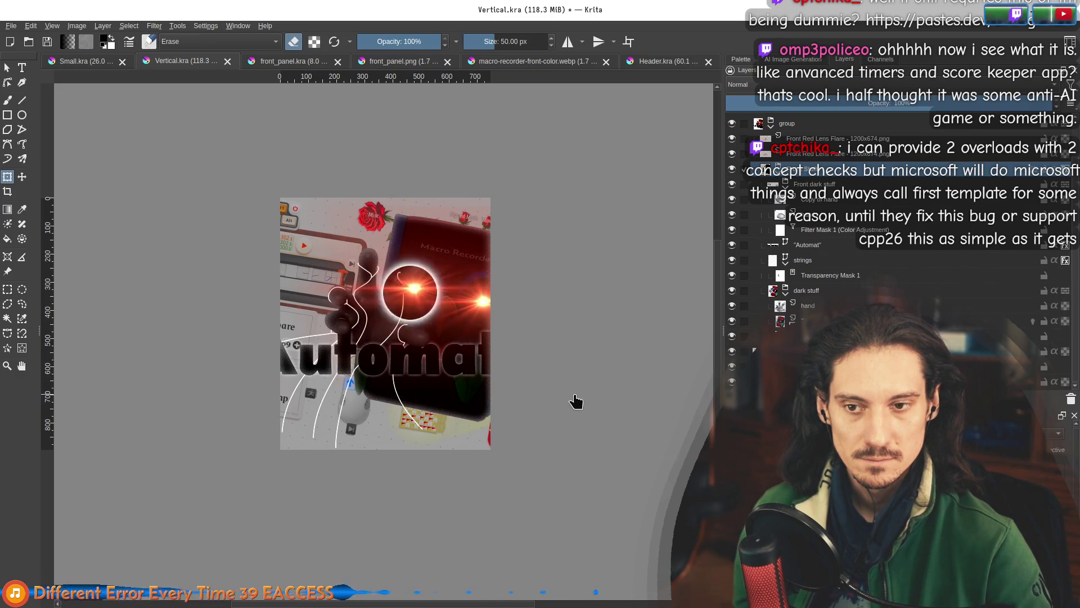
Select the group layer and shift its artwork up and to the right.
left_click(817, 299)
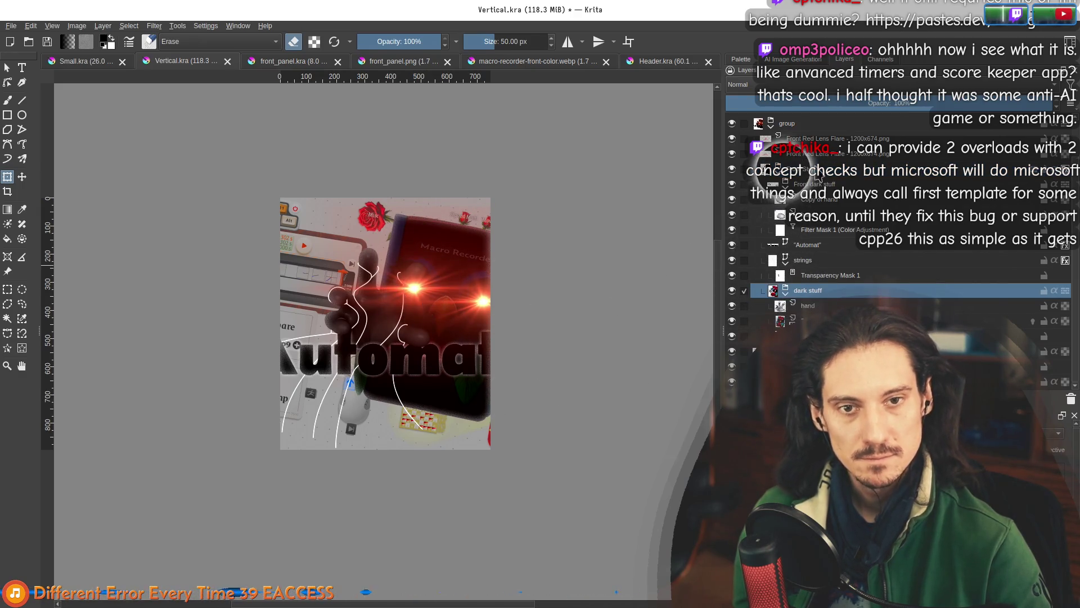
left_click(788, 169)
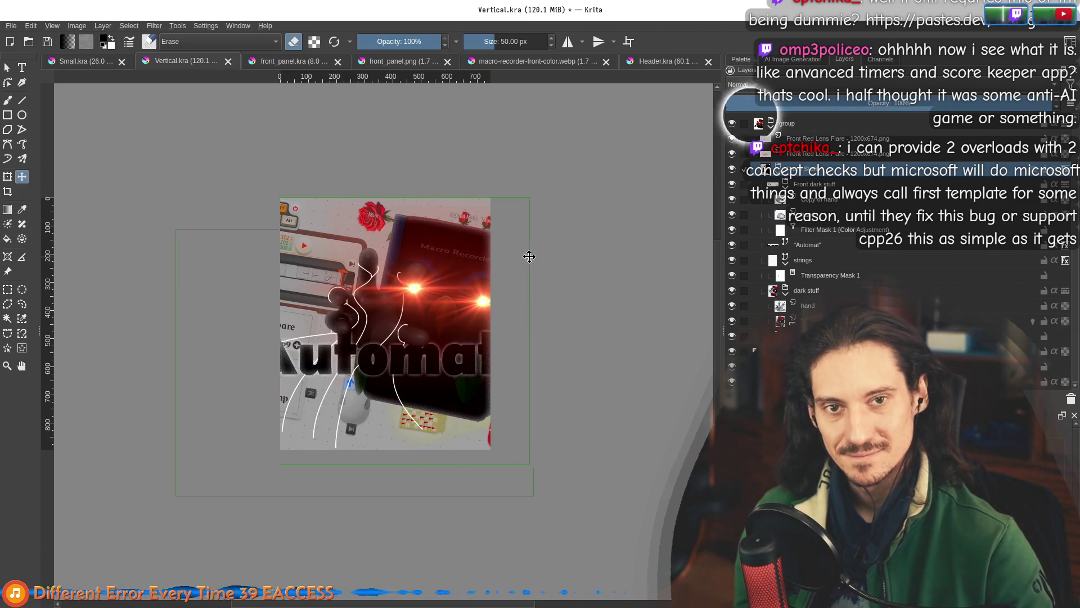
left_click(817, 124)
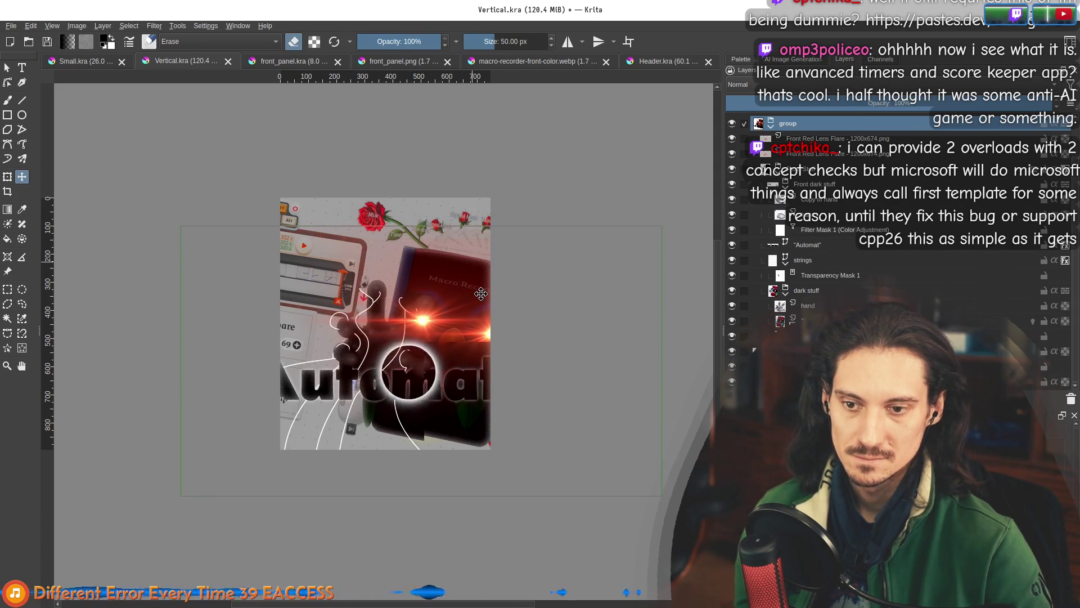
left_click_drag(481, 293, 476, 293)
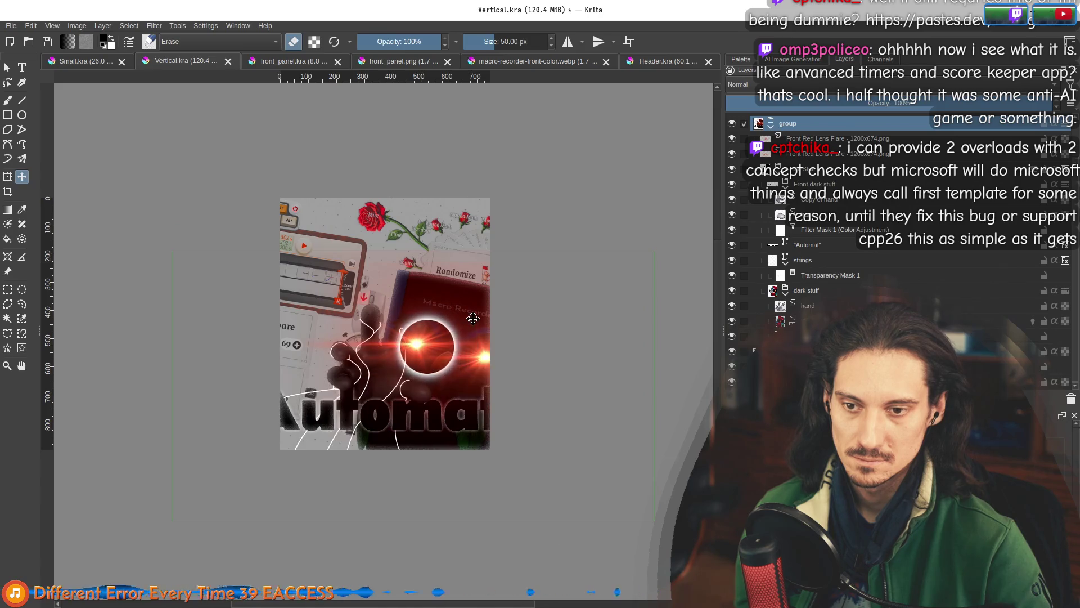
left_click_drag(473, 318, 478, 207)
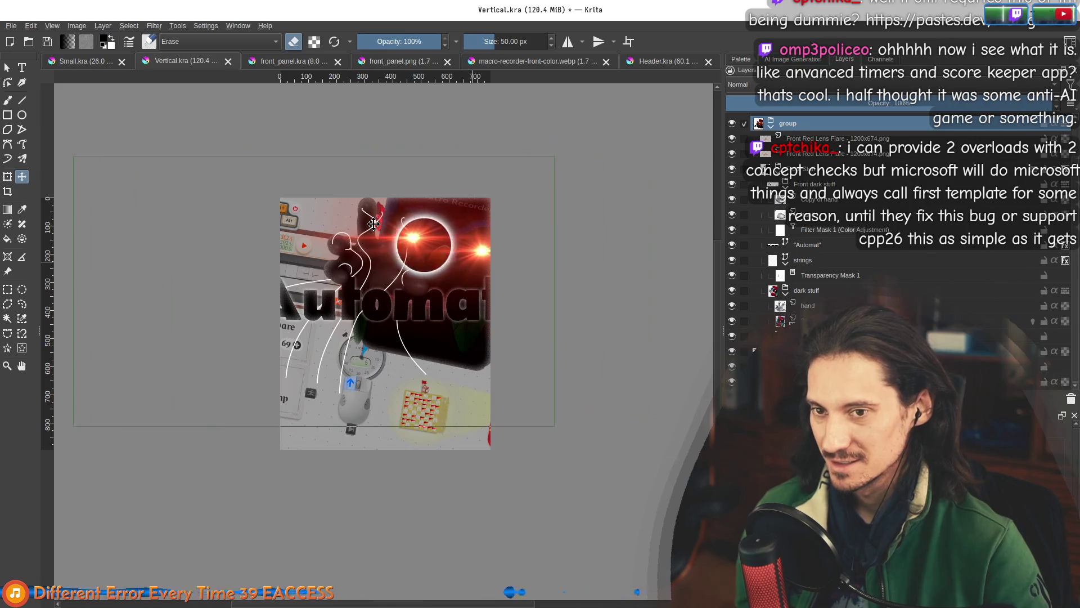
mouse_move(373, 224)
left_mouse_down()
mouse_move(483, 216)
mouse_move(465, 210)
mouse_move(474, 207)
left_mouse_up()
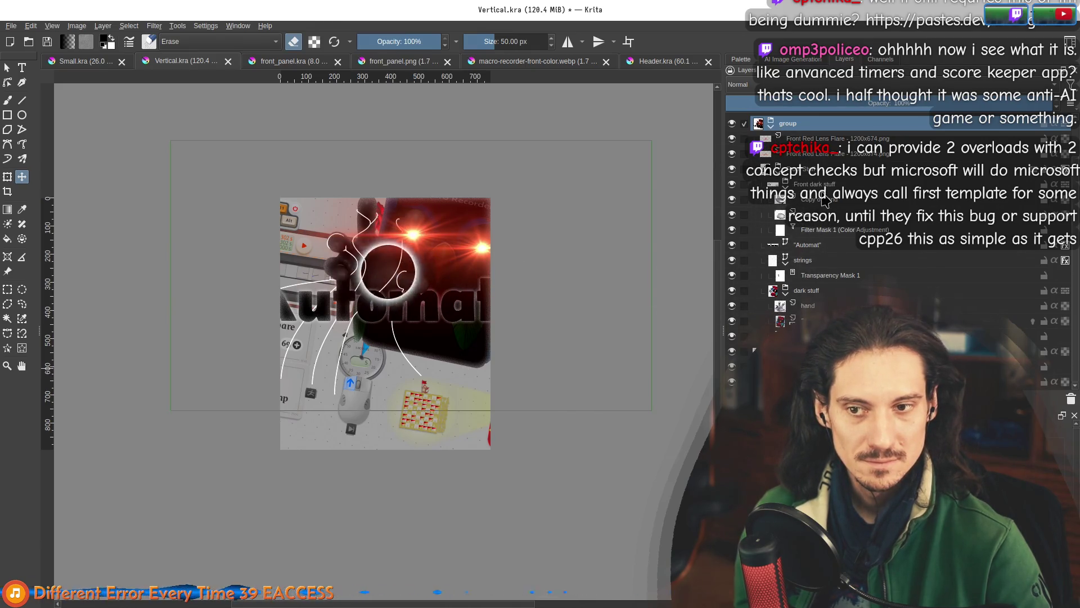
Shrink the Automat title and move it lower.
left_click(825, 246)
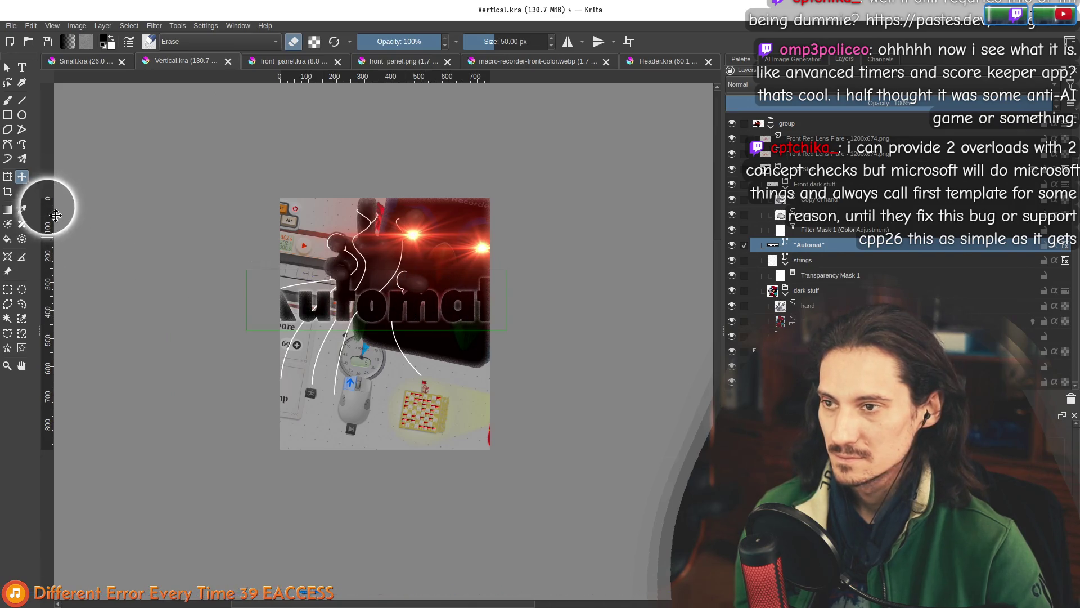
left_click(8, 178)
mouse_move(501, 277)
left_mouse_down()
mouse_move(439, 265)
mouse_move(292, 271)
mouse_move(382, 279)
mouse_move(448, 302)
mouse_move(422, 298)
mouse_move(394, 270)
mouse_move(383, 276)
mouse_move(386, 352)
left_mouse_up()
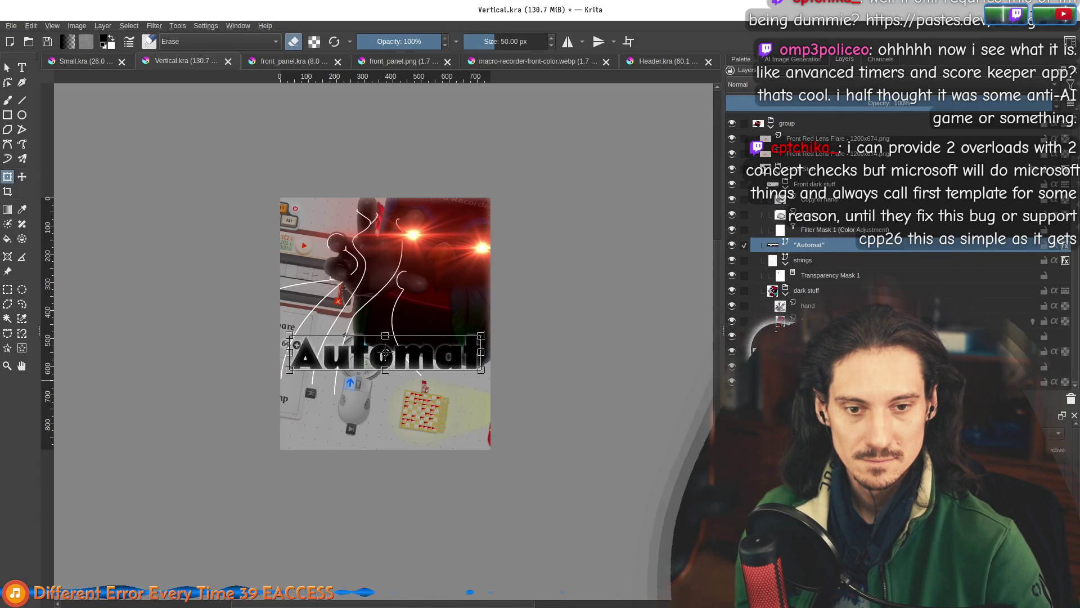
Reposition and slightly rotate the background panel, then apply the transform.
left_click(392, 375)
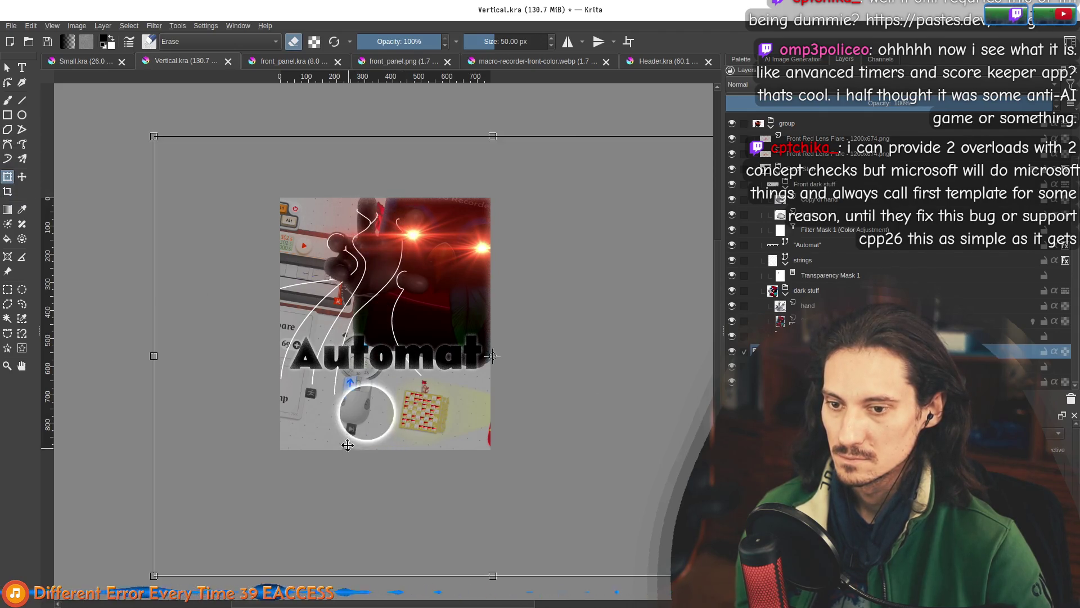
left_click_drag(337, 441, 318, 436)
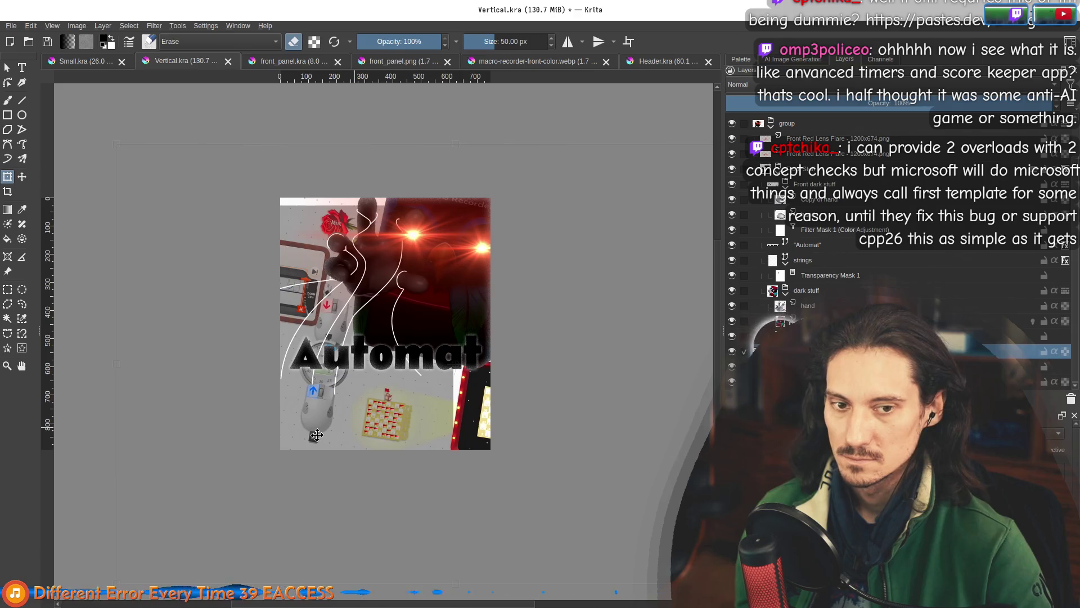
left_click_drag(455, 364, 492, 355)
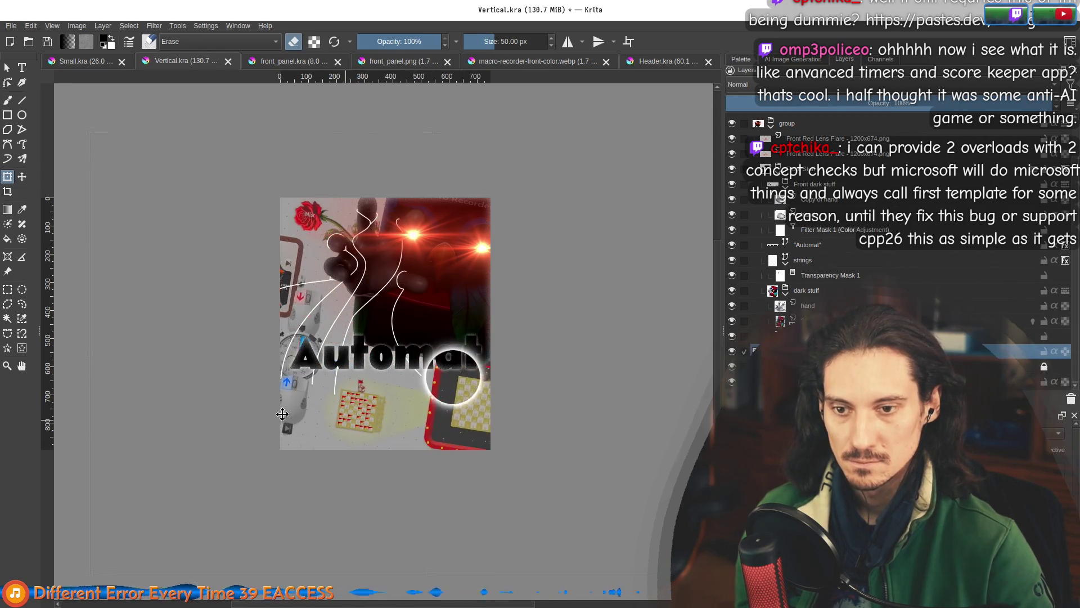
left_click_drag(312, 400, 396, 431)
left_click_drag(197, 138, 150, 223)
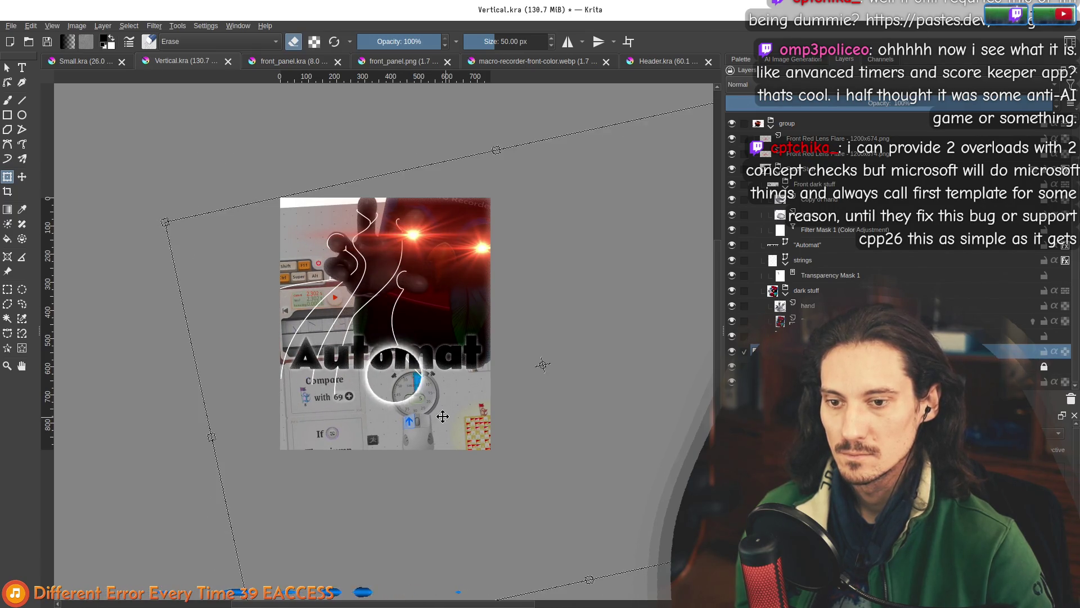
left_click_drag(399, 383, 439, 392)
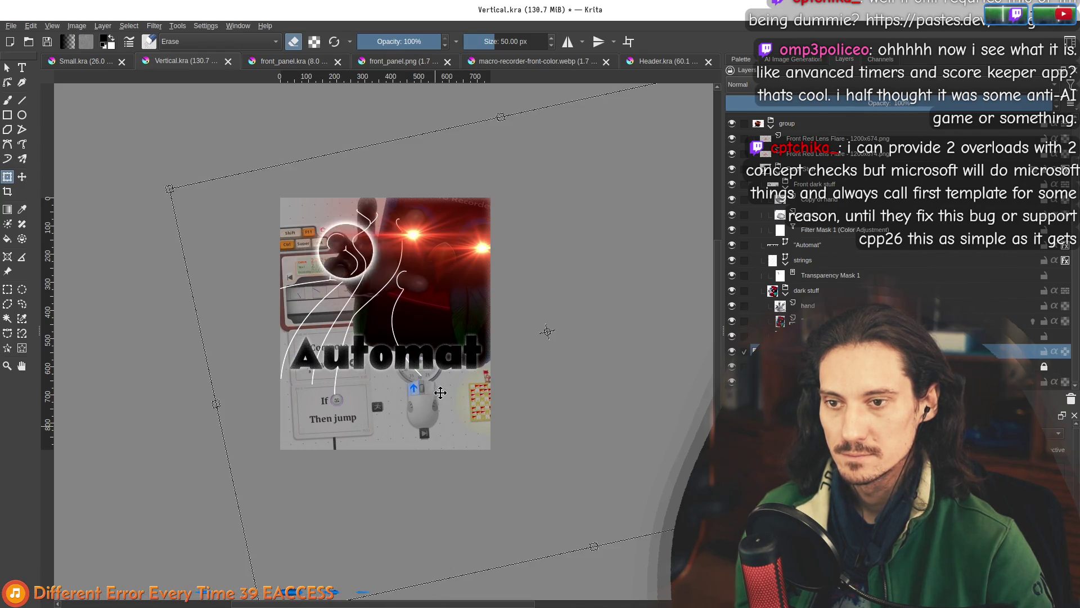
left_click_drag(450, 412, 445, 413)
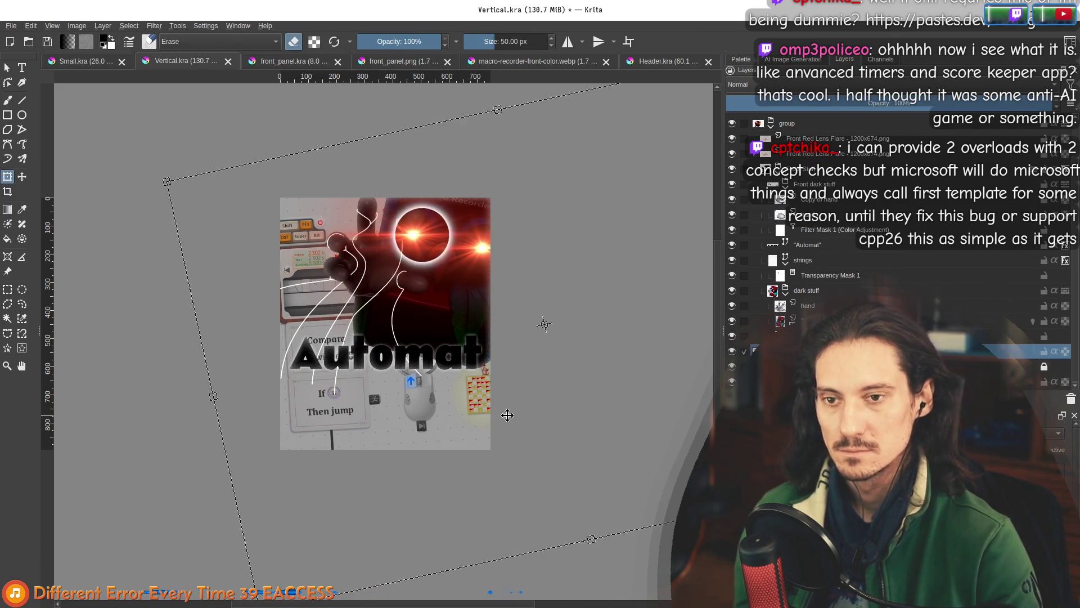
key("Return")
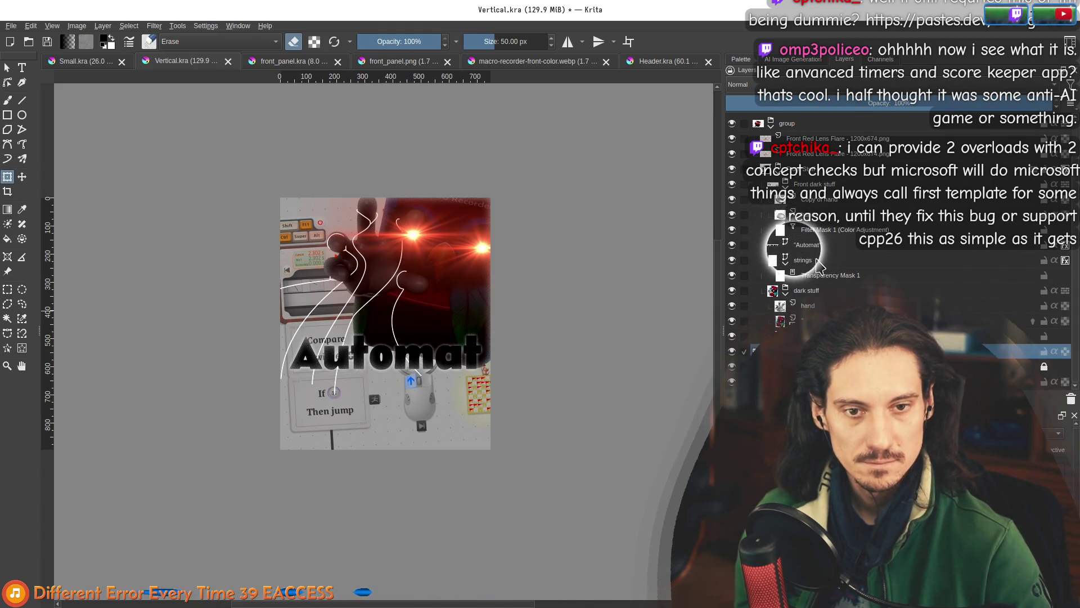
On the strings layer, drag string nodes to bend curves through the Automat title toward the bottom.
left_click(817, 263)
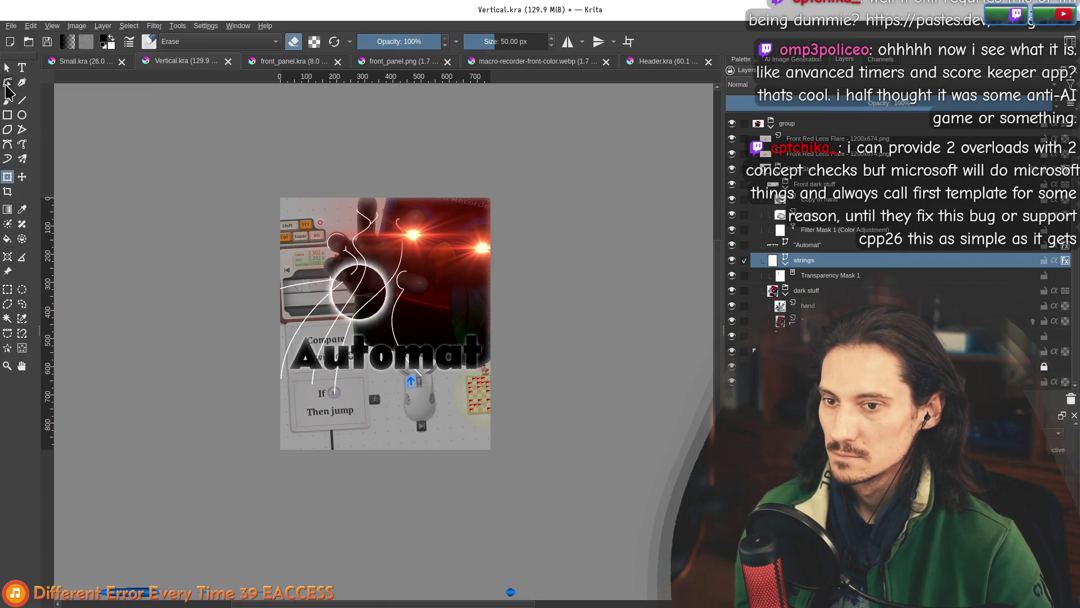
left_click(7, 83)
key("1")
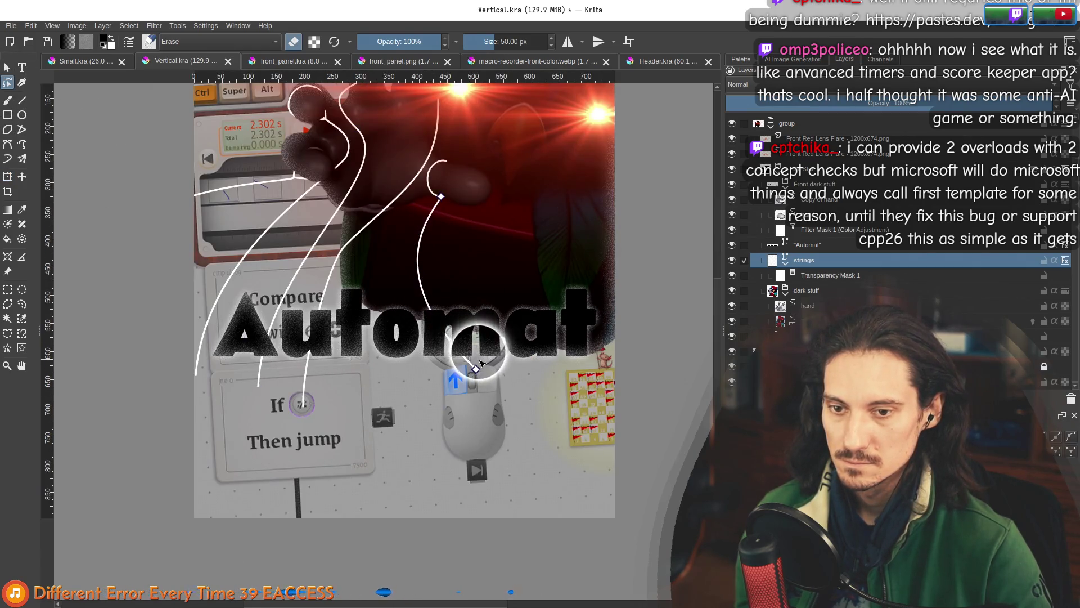
mouse_move(479, 371)
left_mouse_down()
mouse_move(586, 448)
mouse_move(599, 526)
mouse_move(630, 524)
mouse_move(659, 433)
mouse_move(645, 422)
left_mouse_up()
mouse_move(559, 345)
left_mouse_down()
mouse_move(455, 192)
mouse_move(562, 315)
mouse_move(615, 411)
mouse_move(480, 409)
left_mouse_up()
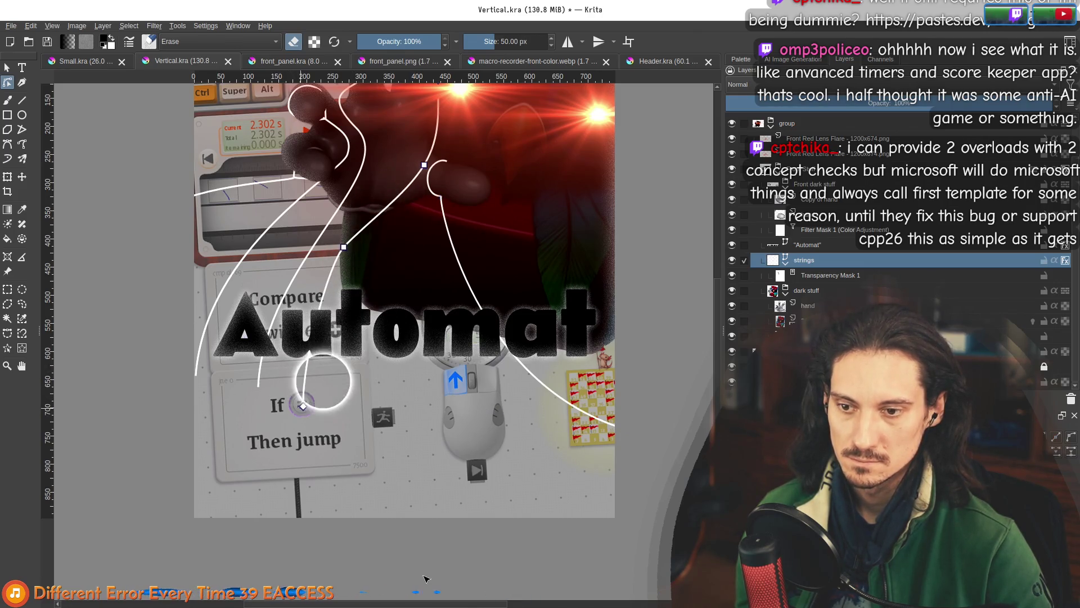
mouse_move(304, 406)
left_mouse_down()
mouse_move(405, 482)
mouse_move(430, 586)
left_mouse_up()
mouse_move(344, 247)
left_mouse_down()
mouse_move(424, 165)
mouse_move(375, 244)
left_mouse_up()
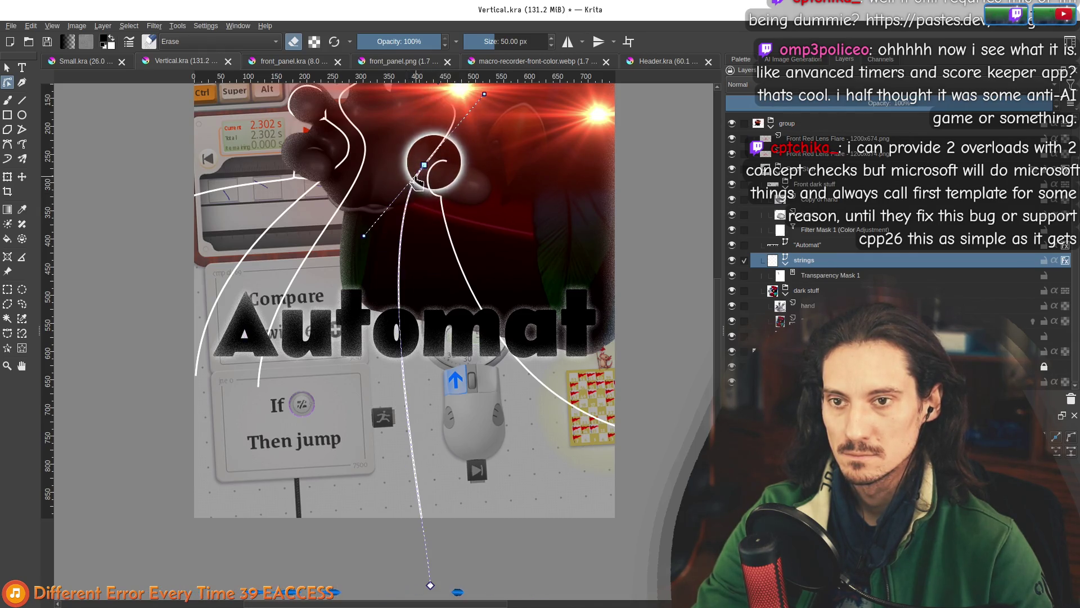
mouse_move(436, 180)
left_mouse_down()
mouse_move(431, 332)
mouse_move(427, 151)
left_mouse_up()
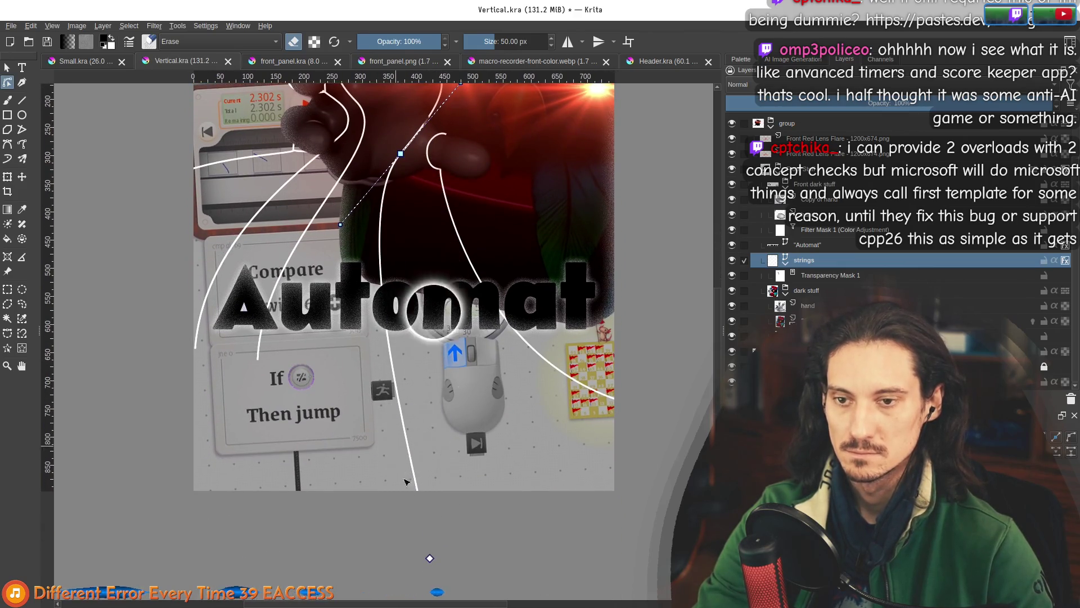
mouse_move(444, 568)
left_mouse_down()
mouse_move(434, 560)
mouse_move(552, 514)
left_mouse_up()
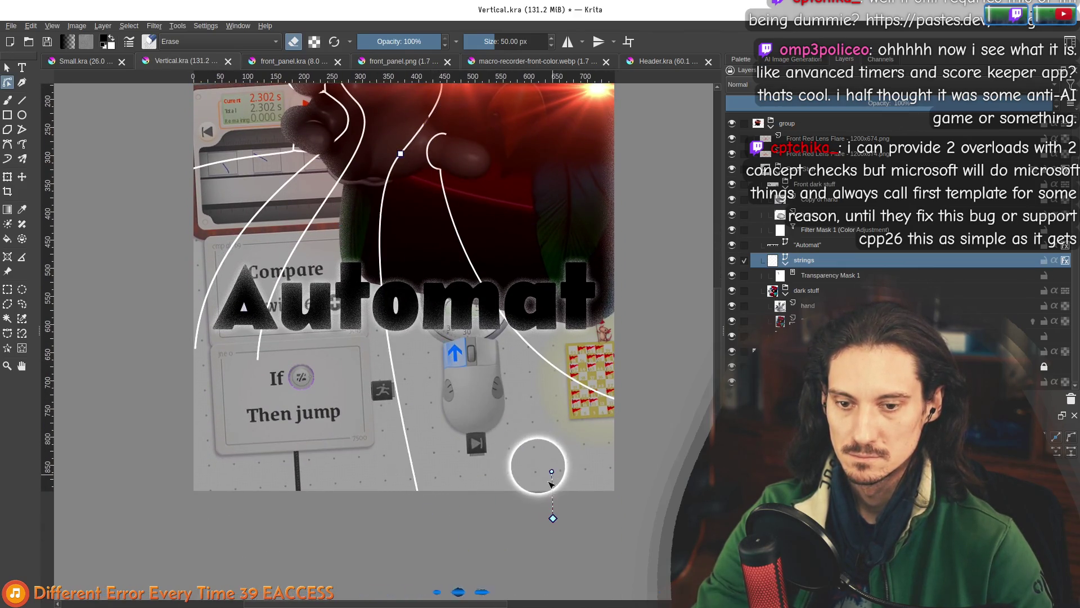
mouse_move(560, 476)
left_mouse_down()
mouse_move(512, 470)
mouse_move(460, 485)
mouse_move(468, 501)
left_mouse_up()
left_click_drag(564, 529, 609, 535)
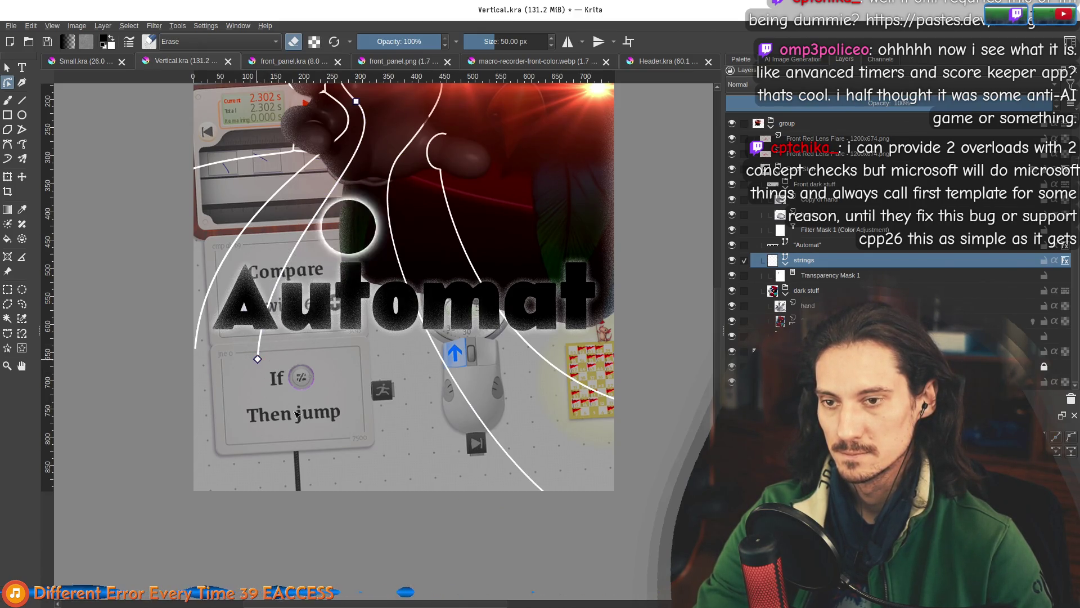
Add a node and bend the left-side strings so they sweep down past the bottom edge.
left_click_drag(356, 388, 350, 512)
mouse_move(366, 399)
left_mouse_down()
mouse_move(266, 375)
mouse_move(269, 138)
mouse_move(276, 166)
left_mouse_up()
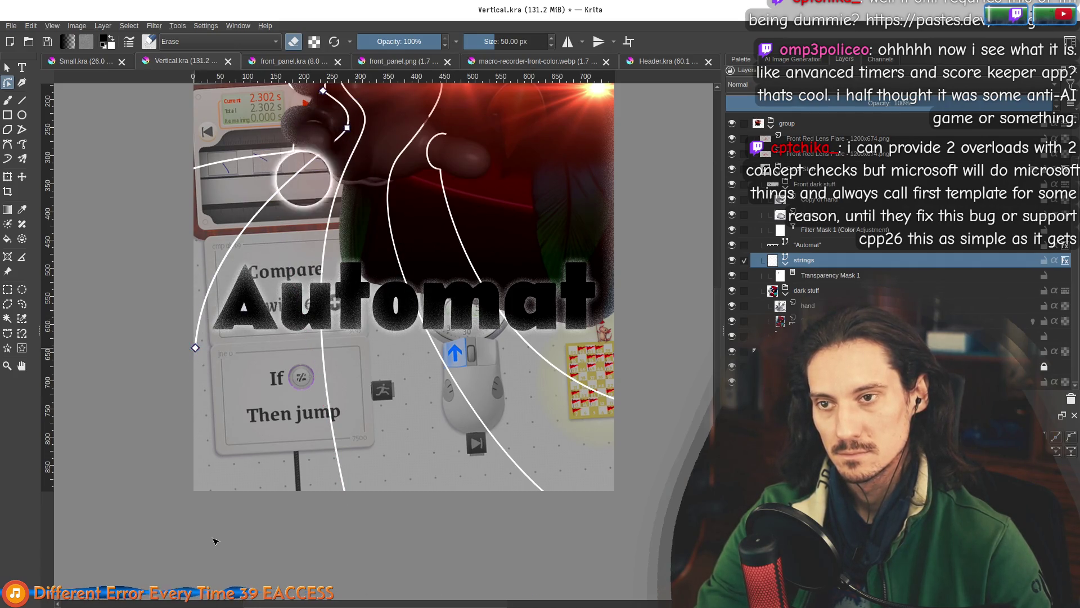
mouse_move(196, 348)
left_mouse_down()
mouse_move(204, 470)
mouse_move(223, 510)
left_mouse_up()
mouse_move(234, 392)
left_mouse_down()
mouse_move(158, 256)
mouse_move(211, 291)
mouse_move(207, 283)
left_mouse_up()
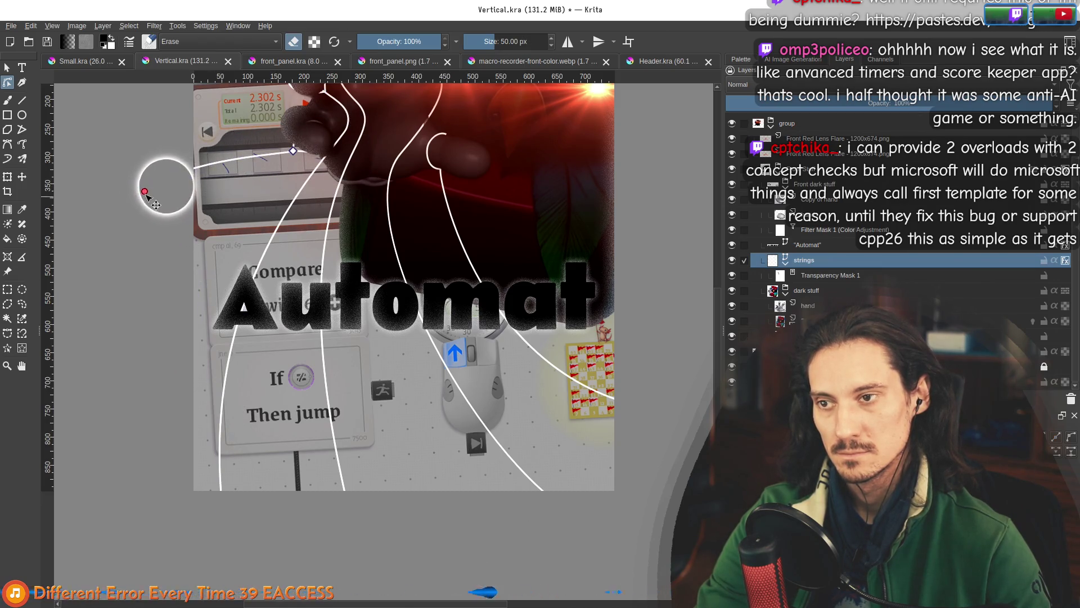
left_click(293, 150)
mouse_move(144, 191)
left_mouse_down()
mouse_move(186, 284)
mouse_move(171, 349)
left_mouse_up()
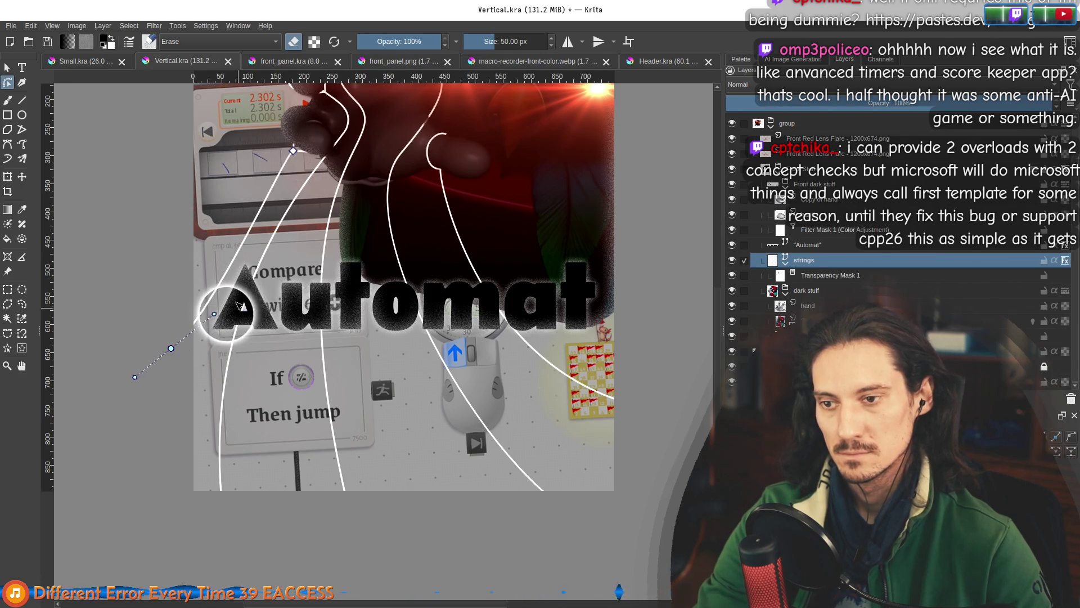
left_click_drag(214, 313, 185, 283)
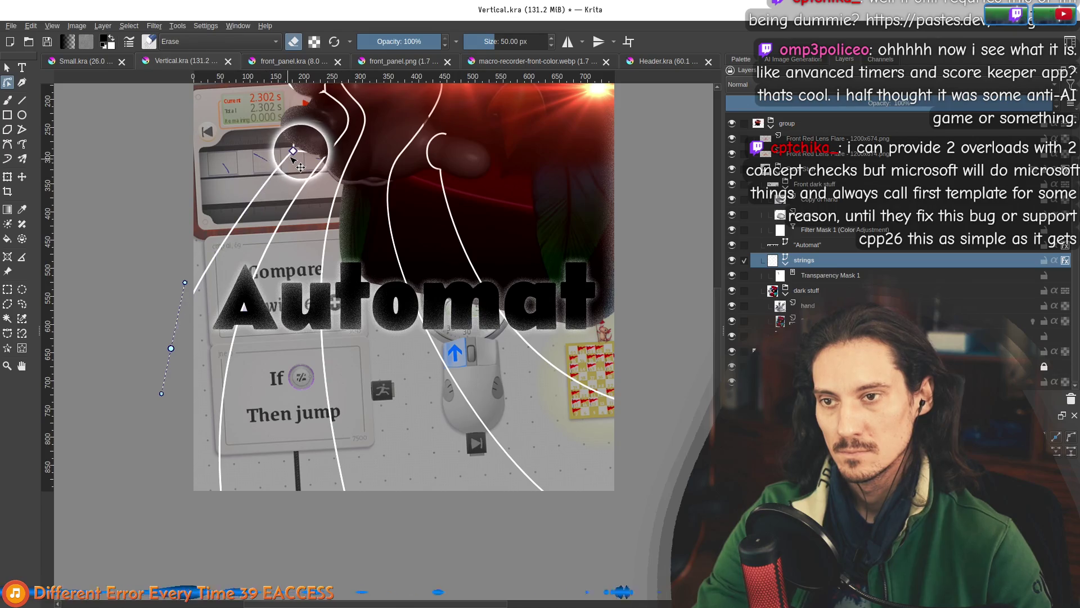
left_click_drag(250, 168, 241, 172)
left_click_drag(176, 352, 153, 308)
scroll(394, 342, "down", 4)
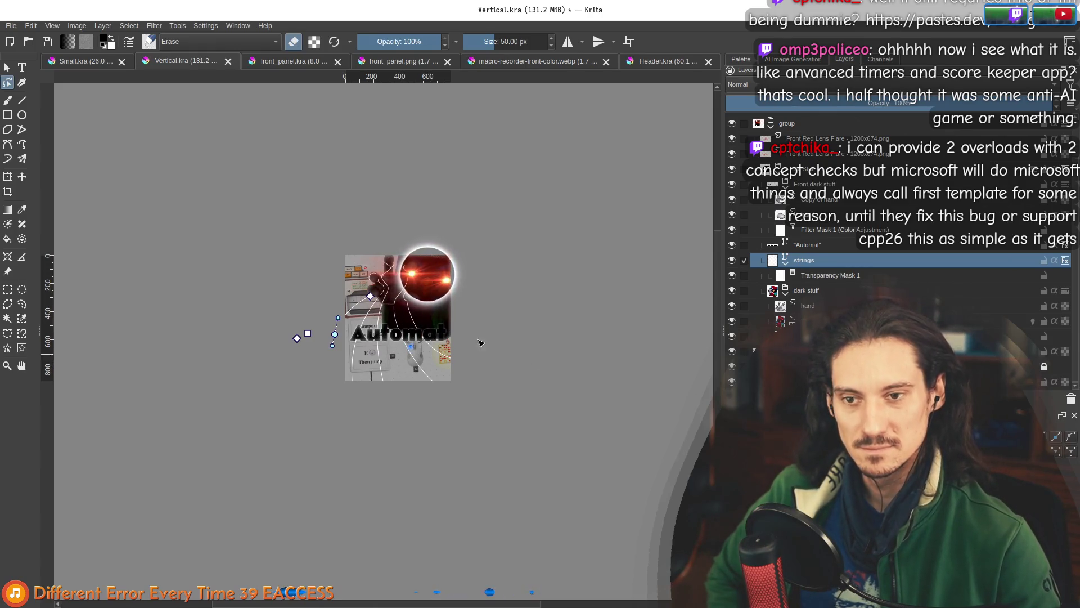
Select the layer below 'hand' and nudge its content about 5 px down and left.
scroll(466, 321, "up", 2)
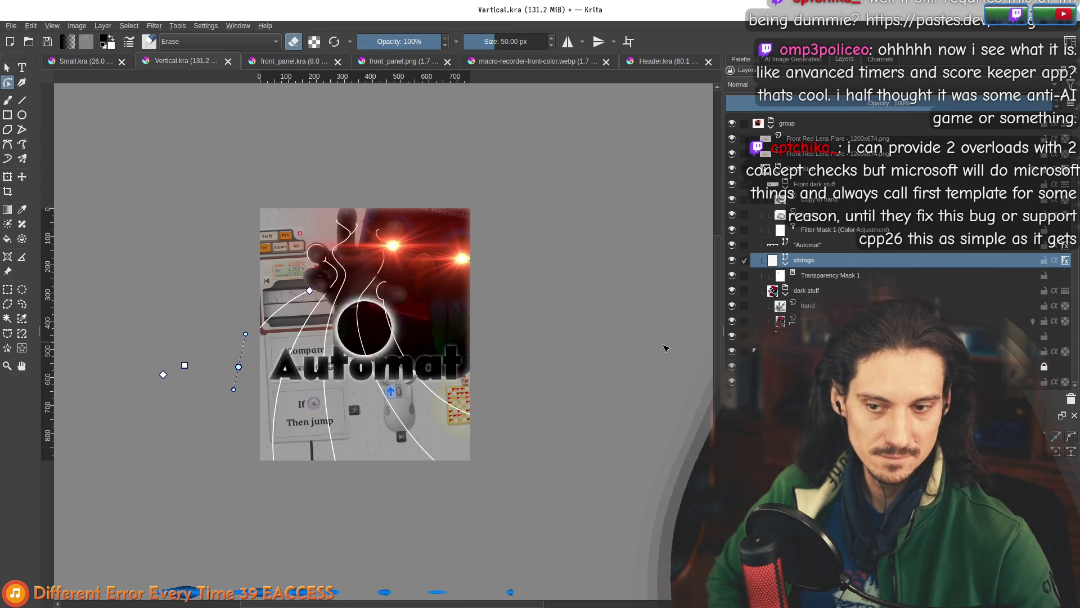
left_click(826, 291)
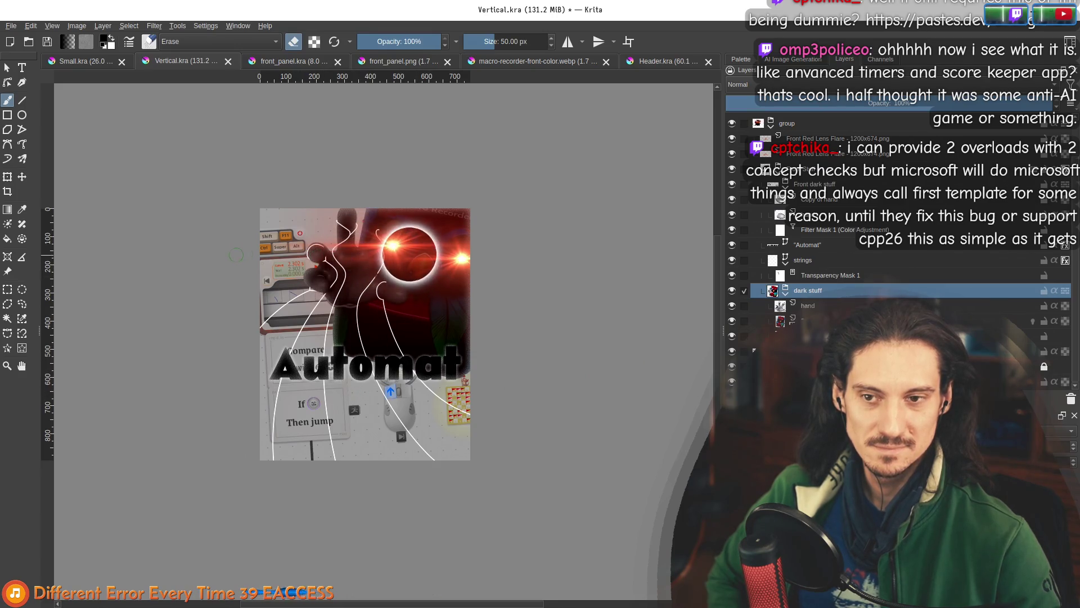
scroll(351, 283, "up", 2)
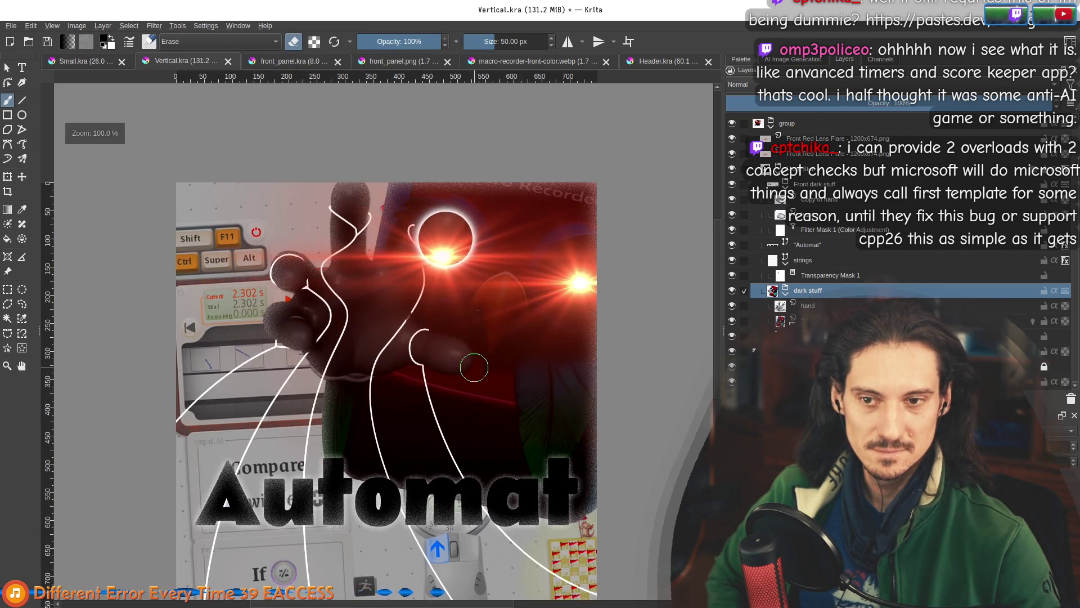
scroll(451, 328, "down", 1)
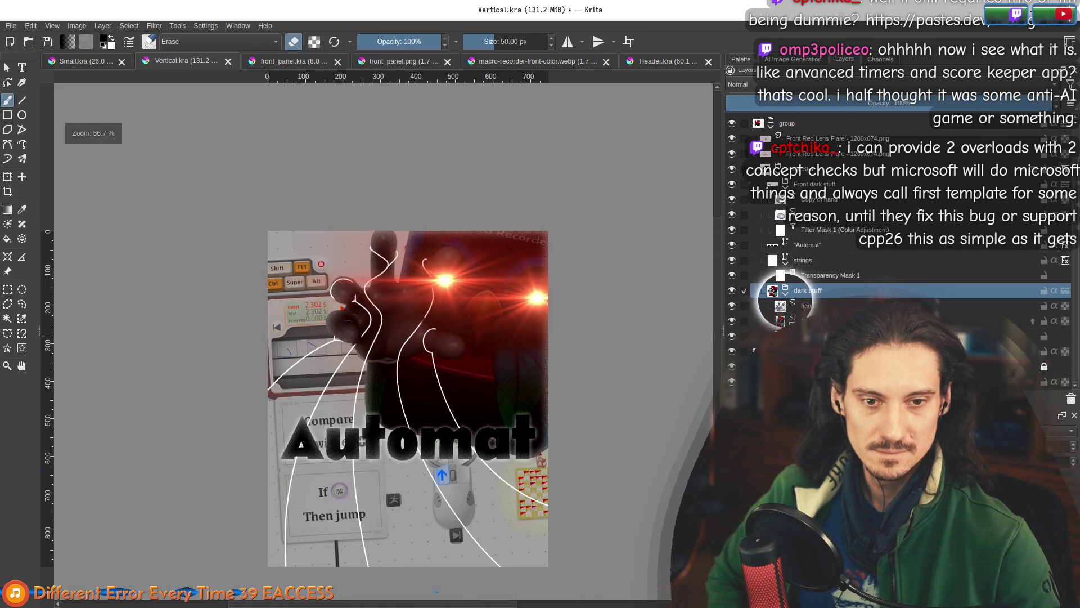
left_click(781, 320)
left_click(22, 177)
left_click(519, 250)
left_click_drag(522, 248, 525, 250)
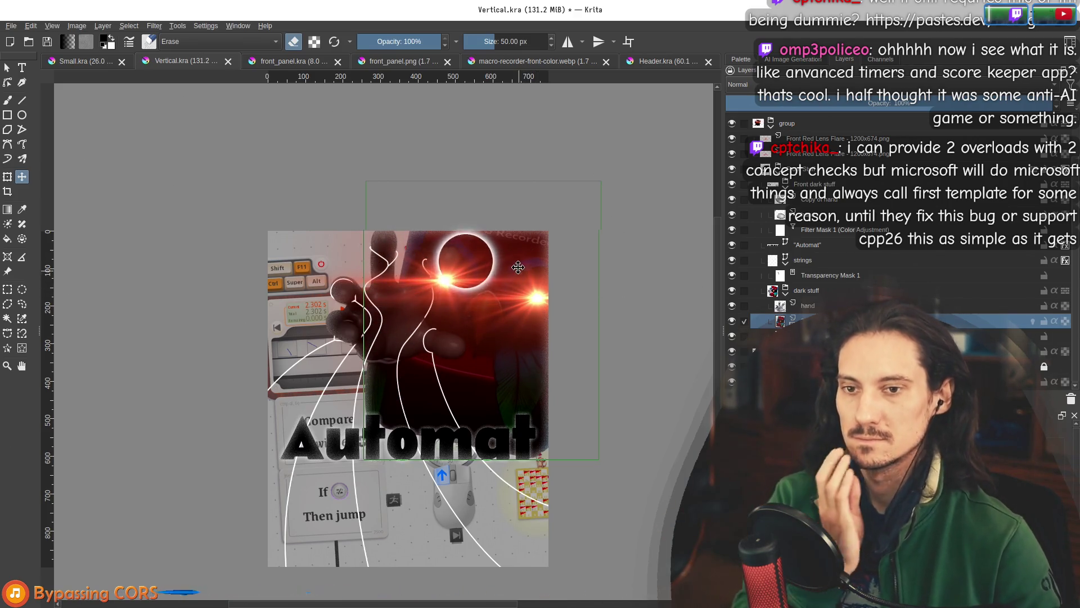
left_click_drag(525, 255, 524, 258)
Zoom out, recentre the poster and bring up that layer's context menu.
scroll(543, 265, "down", 1, "ctrl")
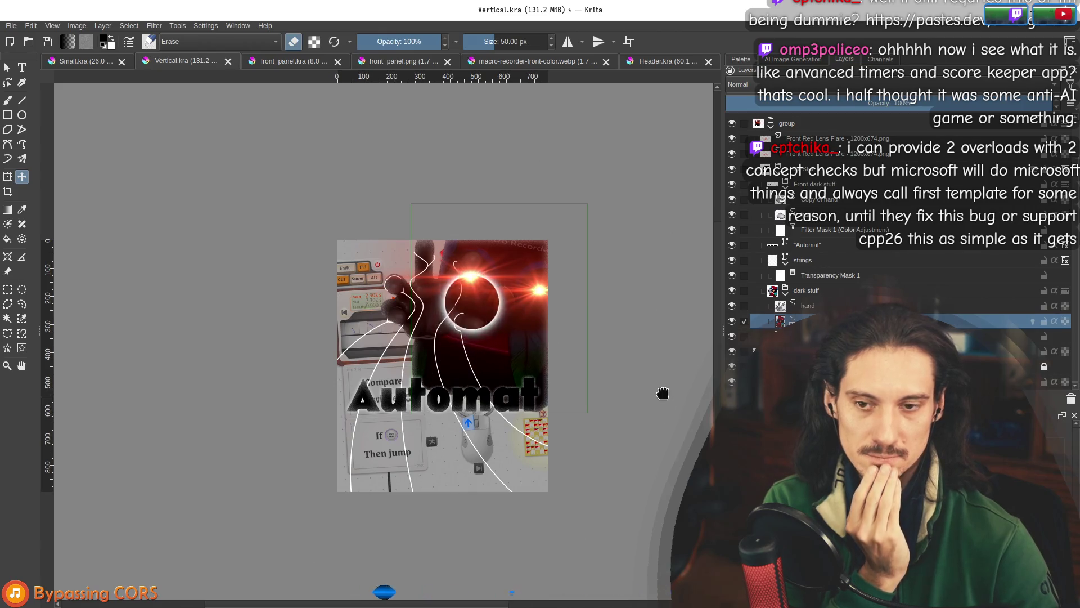
left_click_drag(662, 393, 636, 370)
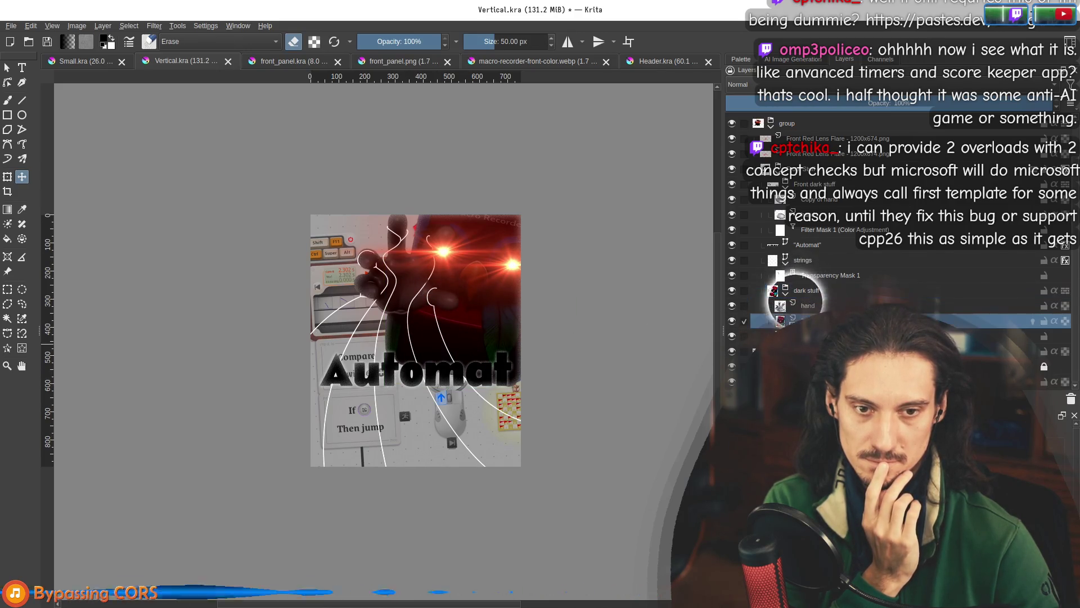
right_click(810, 321)
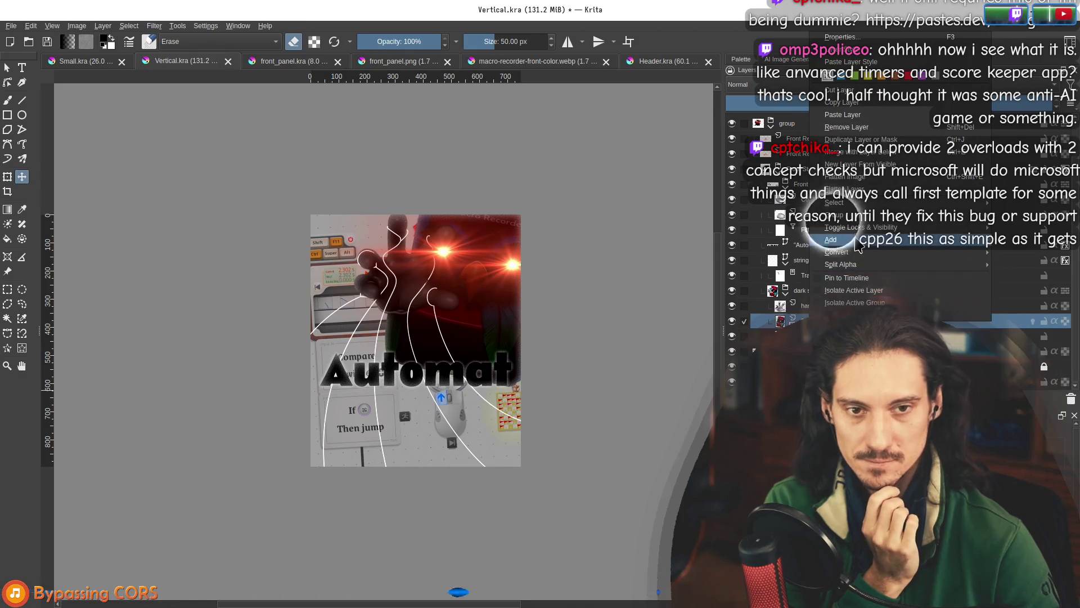
Add a transparency mask to the layer and draw a gradient across it to fade it out.
mouse_move(831, 240)
left_click(757, 241)
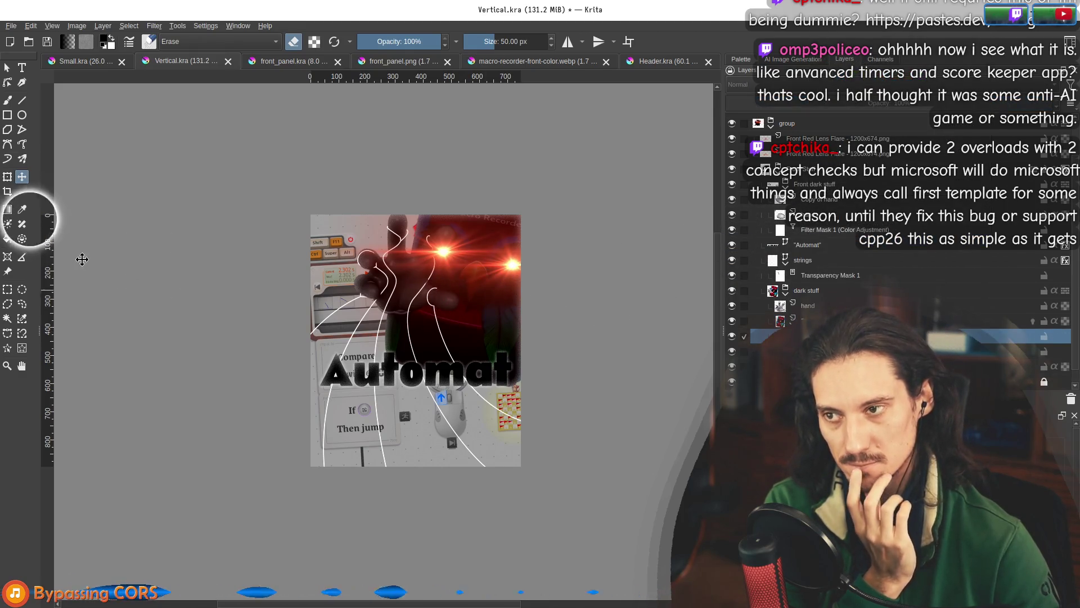
left_click(8, 209)
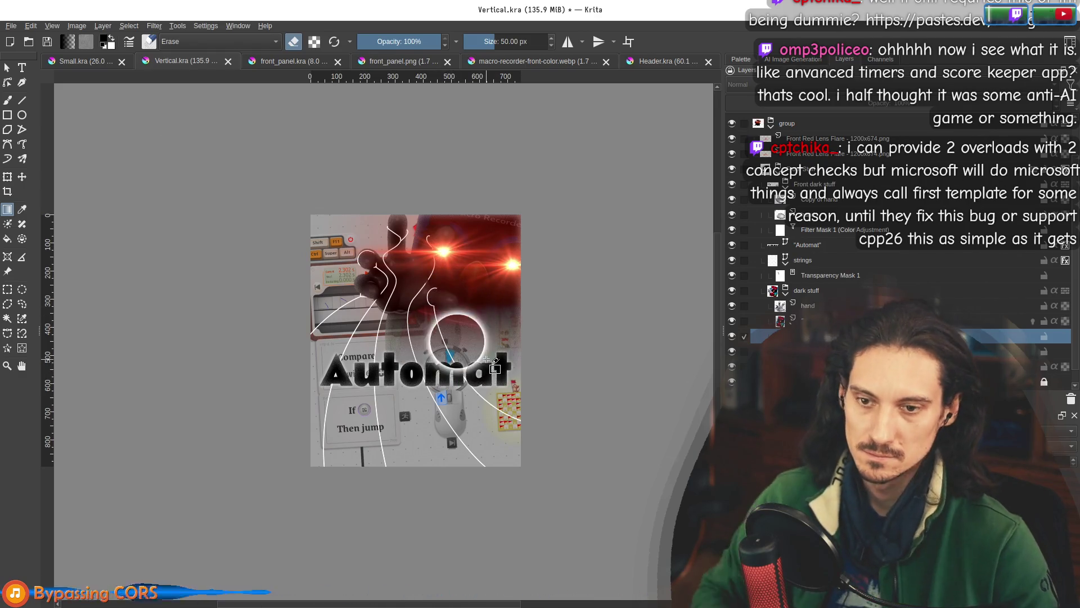
mouse_move(476, 346)
left_mouse_down()
mouse_move(487, 359)
mouse_move(447, 387)
mouse_move(436, 326)
mouse_move(442, 338)
left_mouse_up()
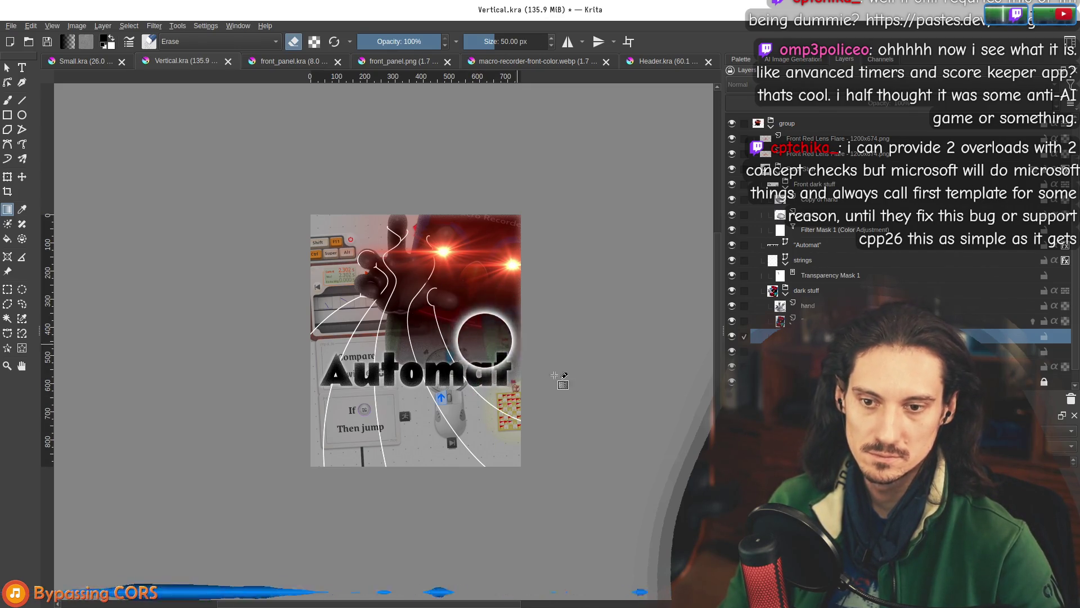
left_click(817, 245)
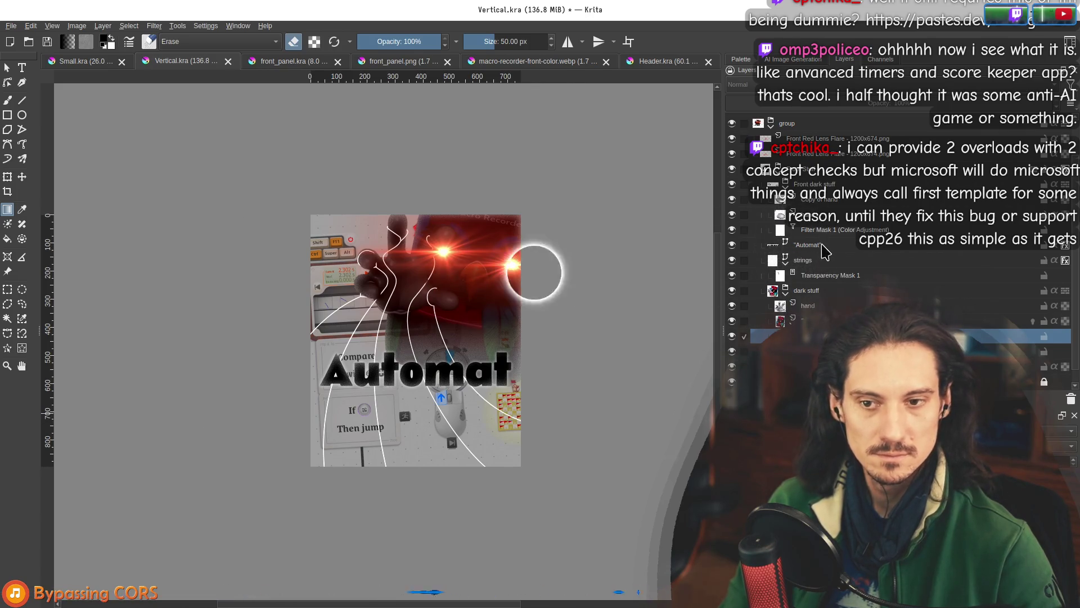
Drag the Automat title text lower on the poster with the Move tool.
key("t")
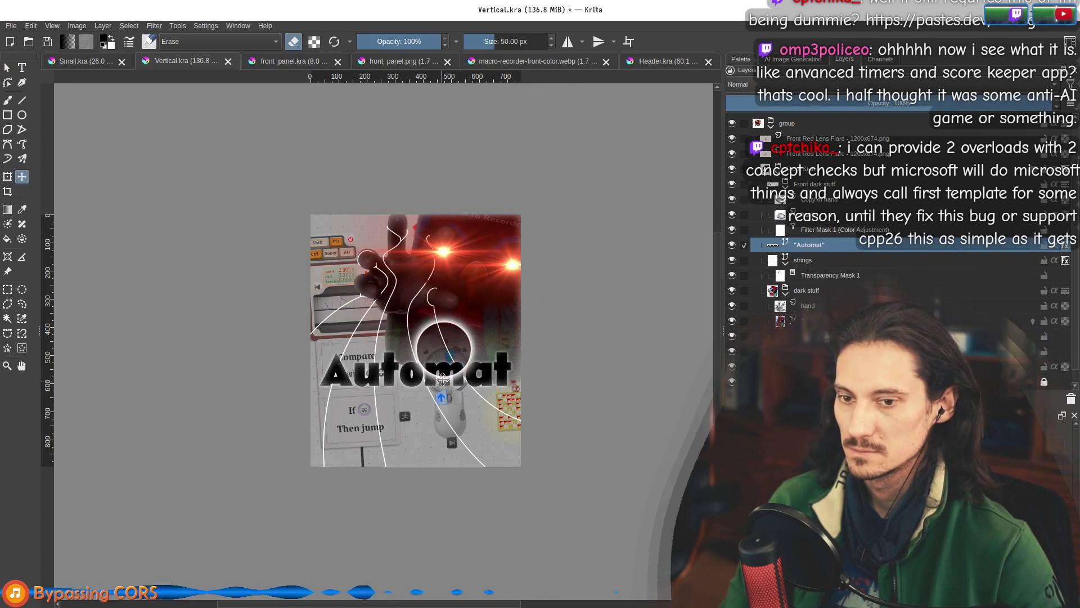
mouse_move(441, 432)
left_mouse_down()
mouse_move(442, 446)
mouse_move(449, 359)
left_mouse_up()
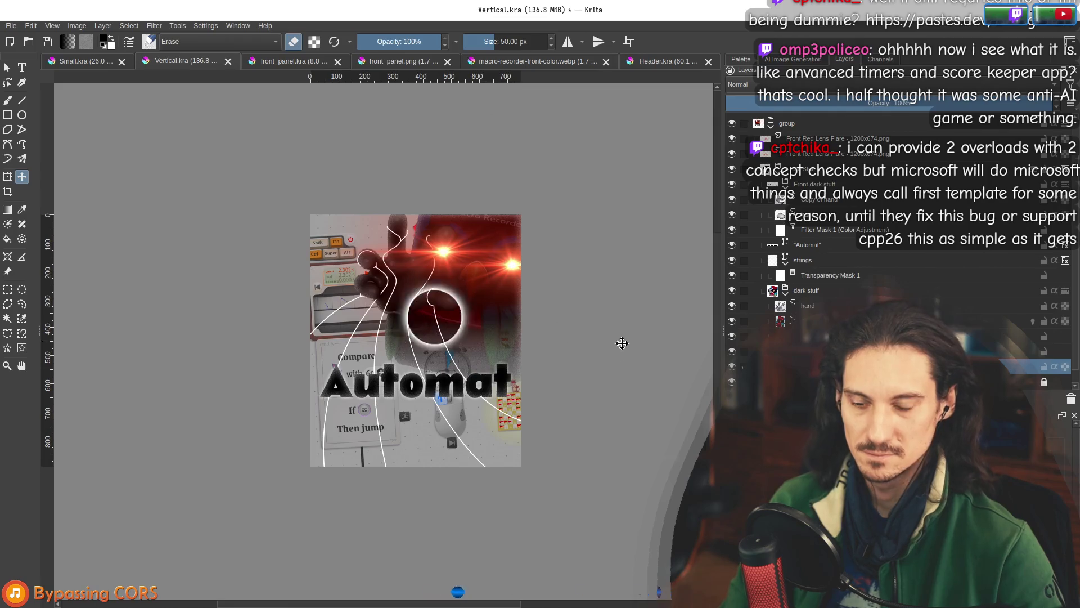
scroll(573, 362, "up", 1)
scroll(573, 361, "down", 1)
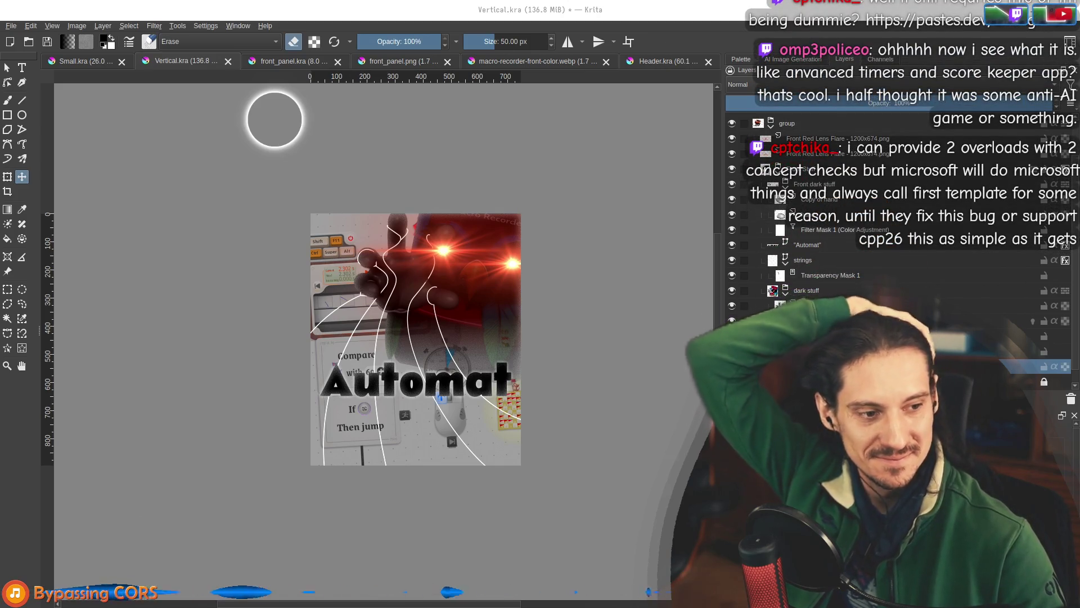
Zoom out to the whole poster and save Vertical.kra.
key("1")
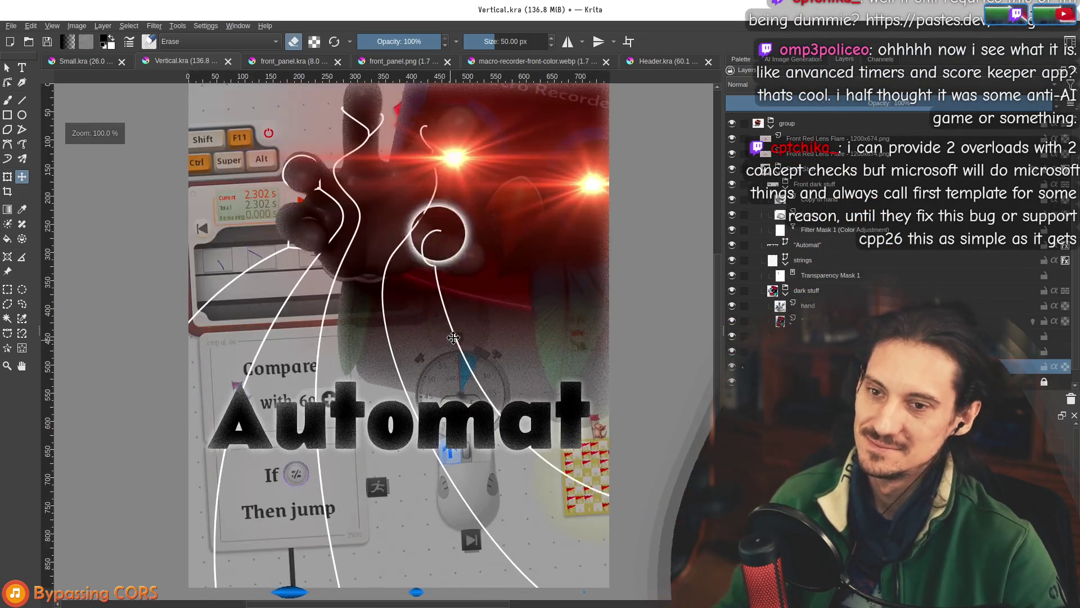
key("minus")
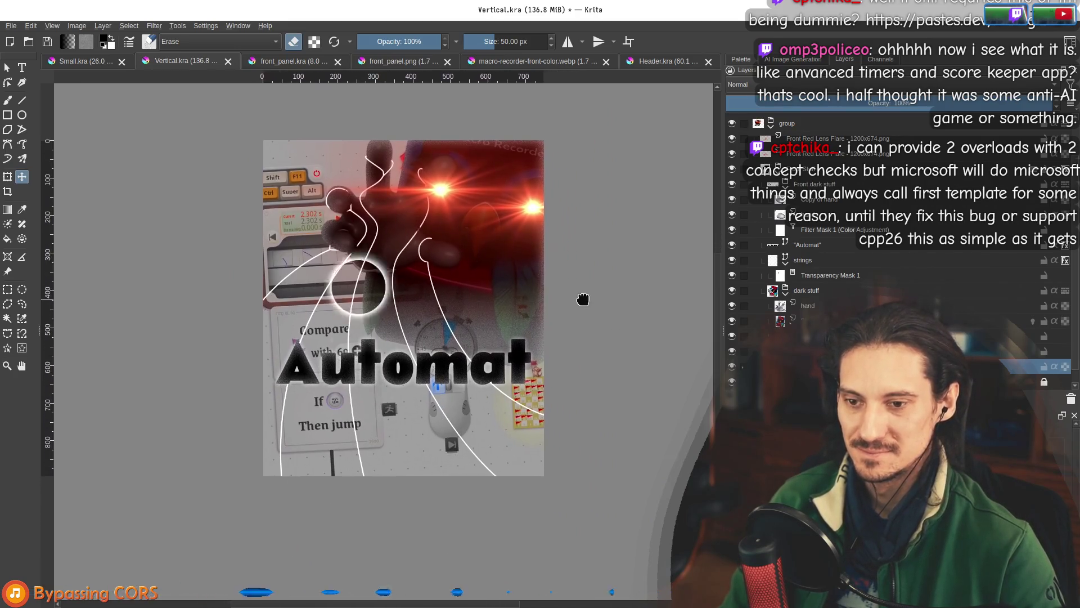
left_click_drag(583, 300, 566, 325)
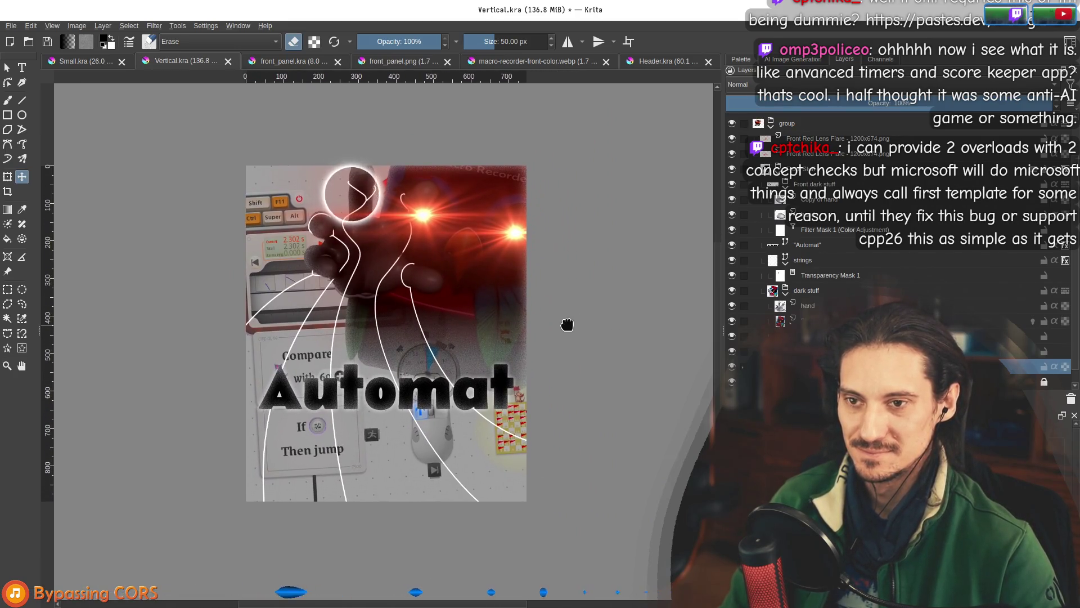
left_click(11, 26)
left_click(34, 72)
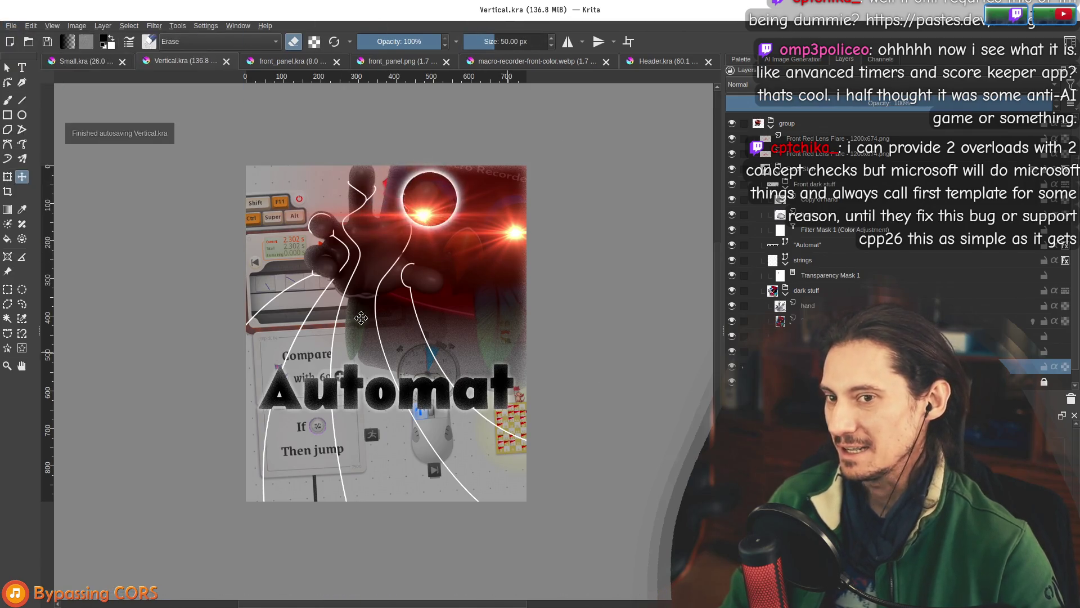
Nudge the lens-flare glow slightly left and select the hand layer.
mouse_move(415, 237)
left_mouse_down()
mouse_move(370, 242)
mouse_move(401, 244)
left_mouse_up()
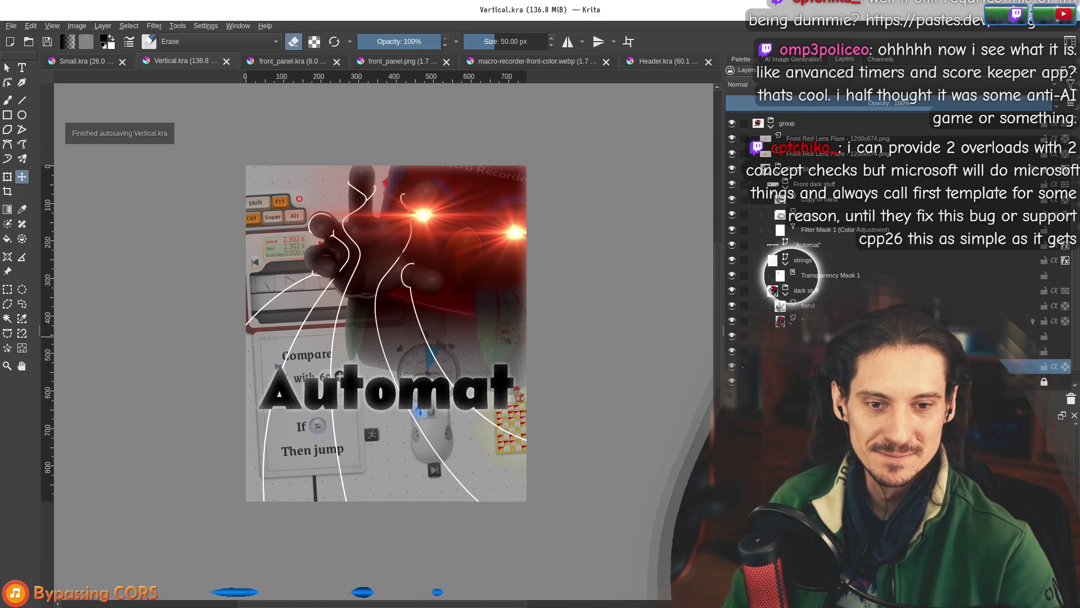
left_click(810, 306)
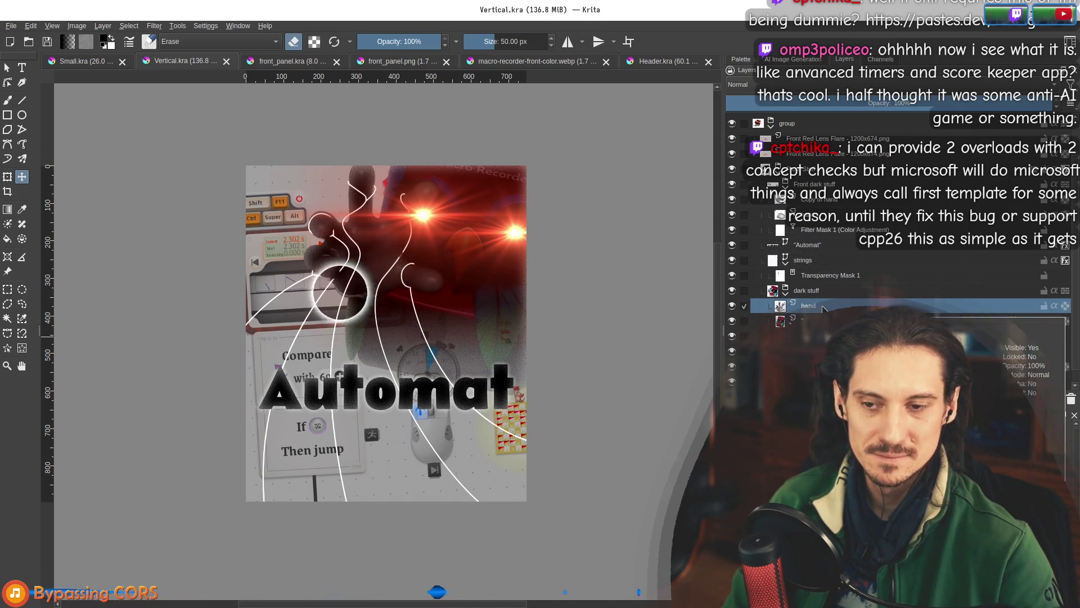
scroll(523, 339, "down", 2)
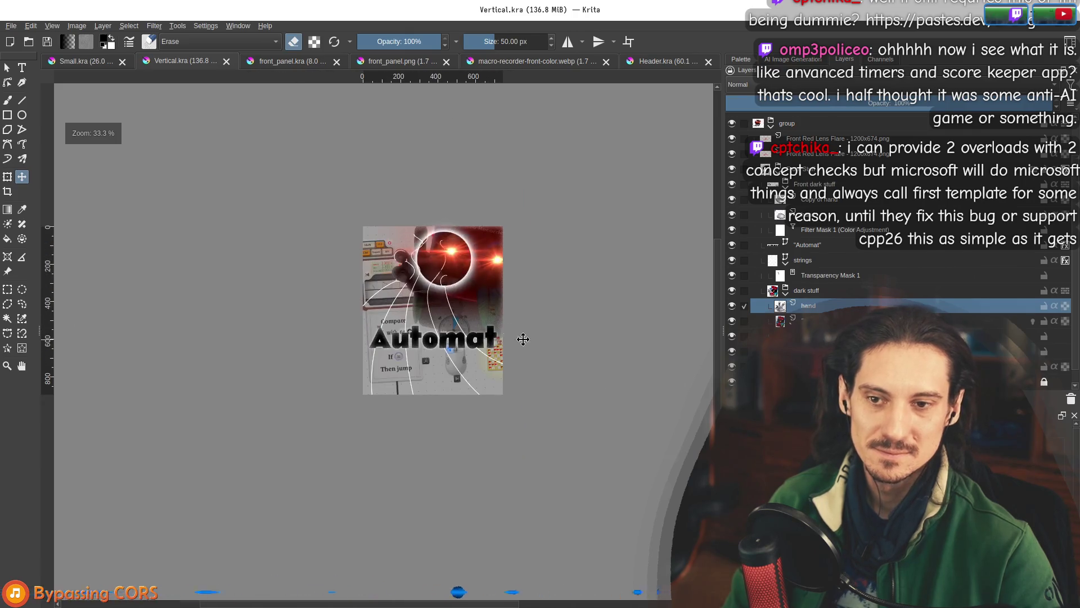
scroll(524, 339, "up", 6)
scroll(424, 313, "down", 2)
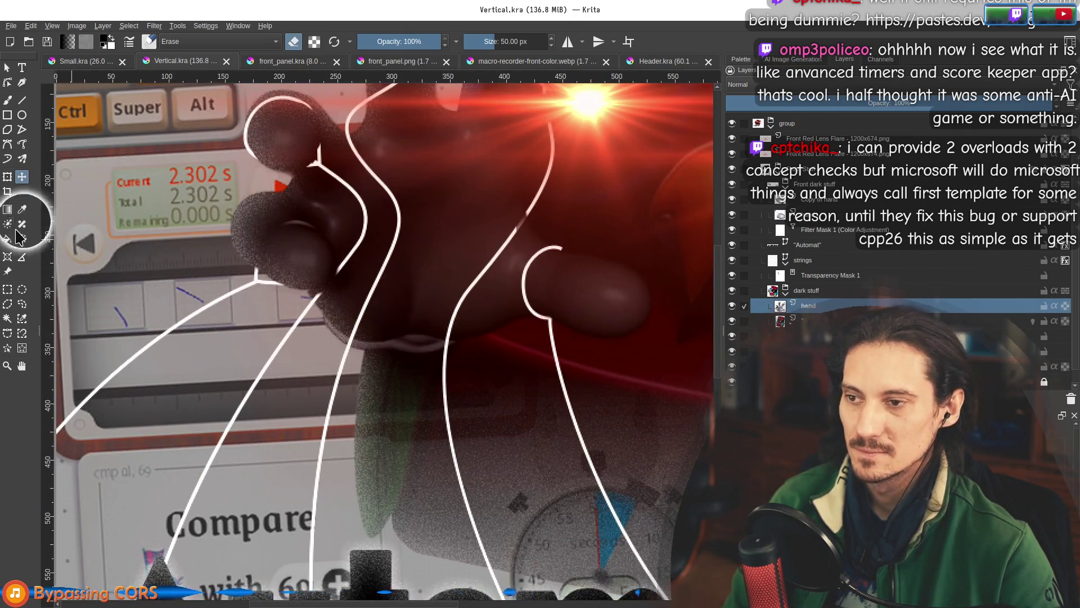
Pick a normal painting brush and set its size to 13 px.
left_click(150, 41)
left_click(336, 153)
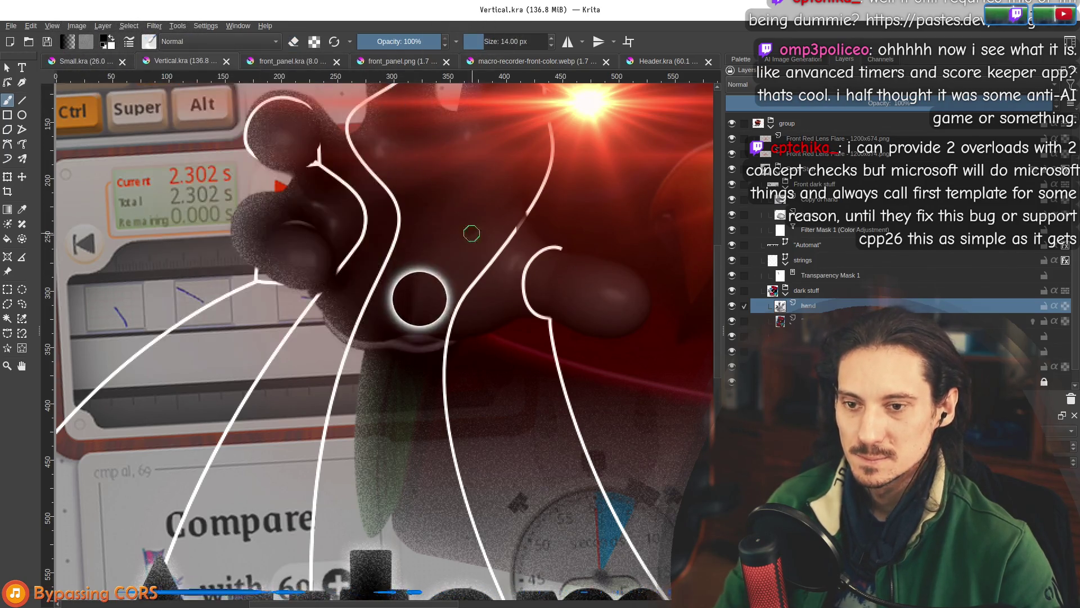
scroll(342, 352, "up", 3)
key("bracketleft")
key("bracketleft")
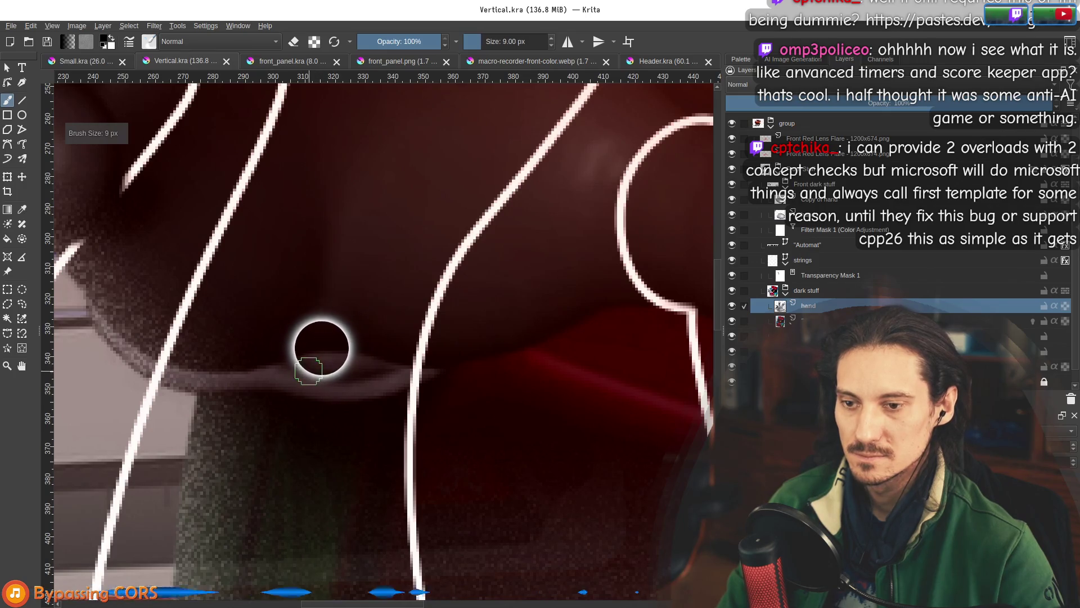
key("bracketright")
key("bracketright")
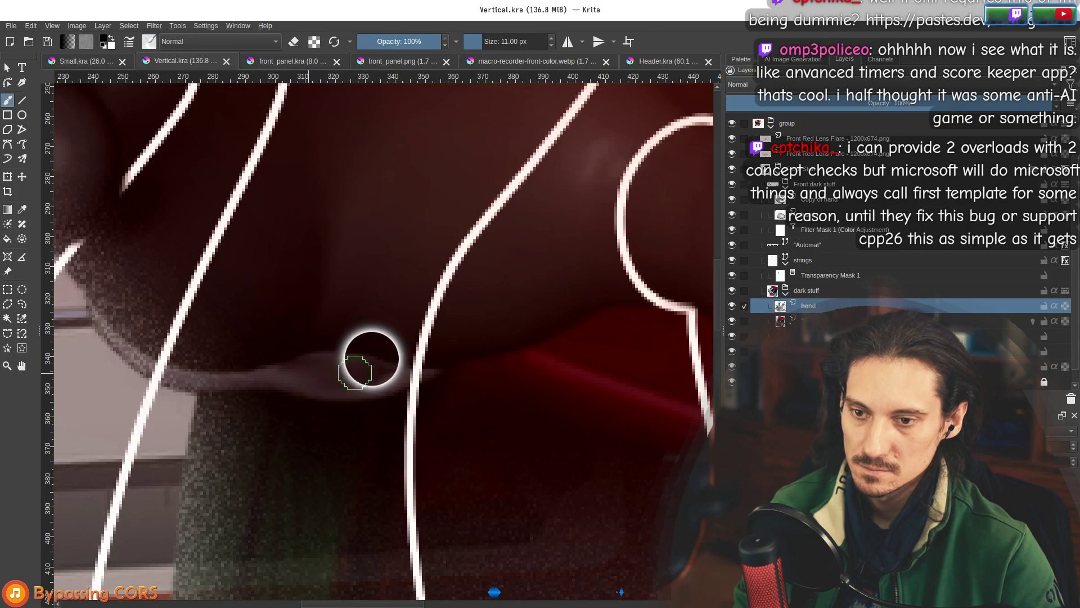
scroll(332, 363, "down", 5)
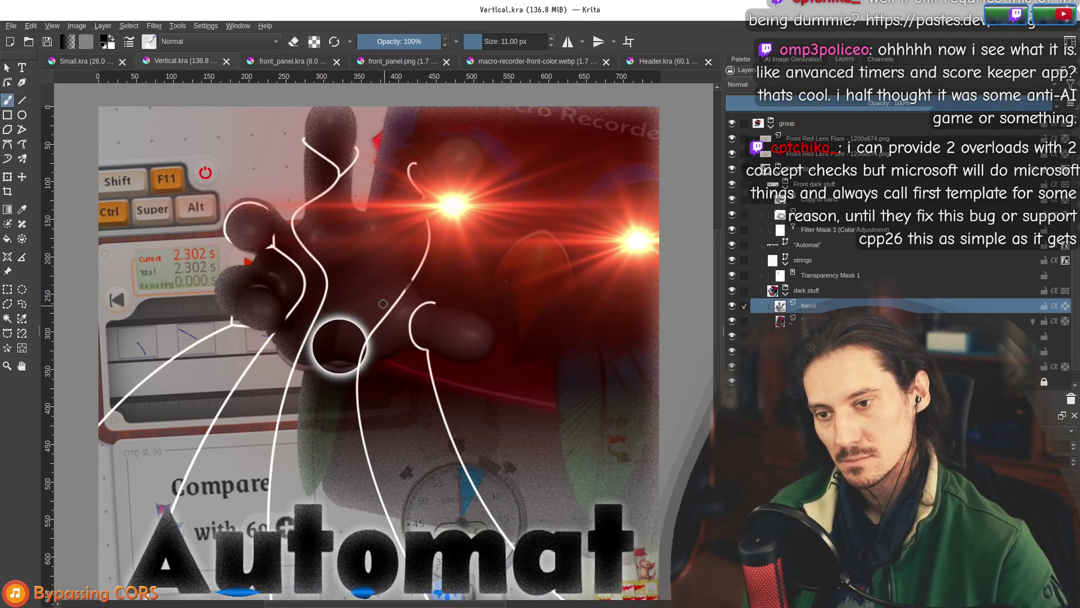
scroll(335, 350, "up", 4)
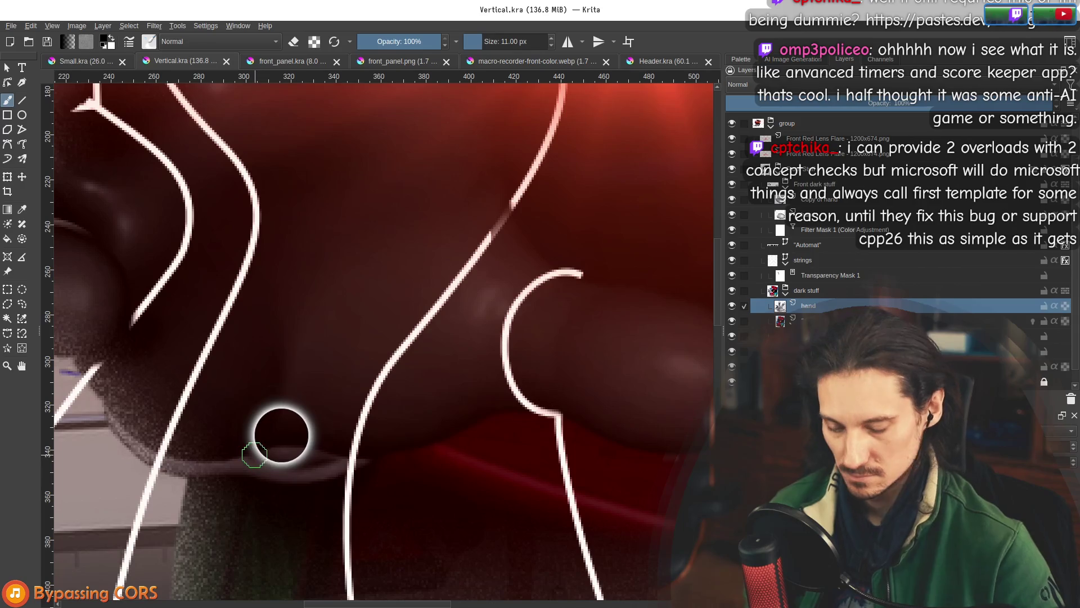
key("bracketright")
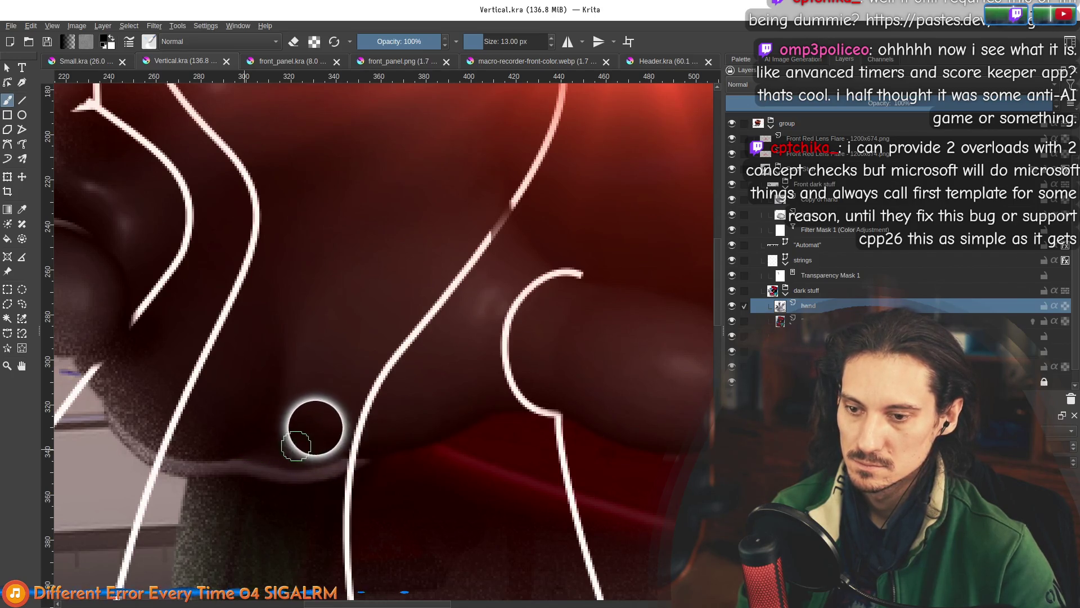
Zoom and pan around the poster to inspect the finished composition.
scroll(226, 444, "down", 3)
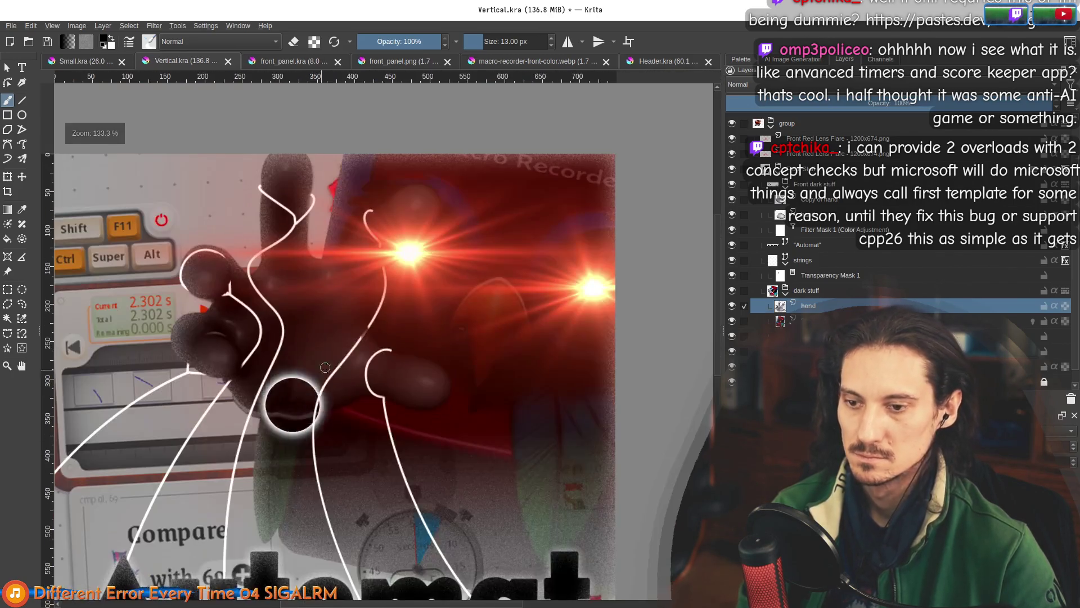
scroll(393, 353, "down", 4)
scroll(282, 402, "up", 3)
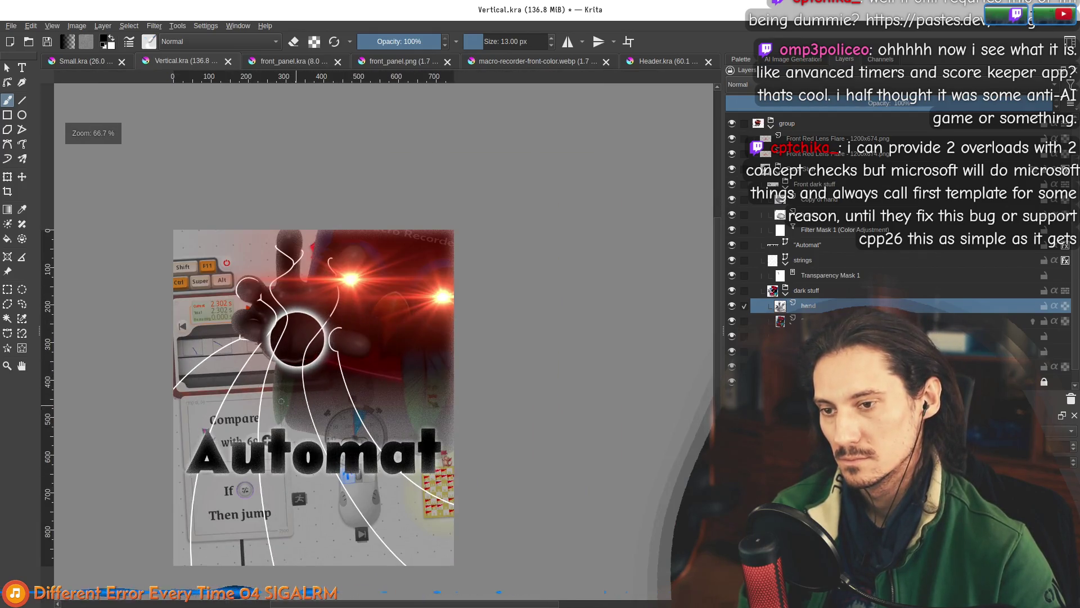
scroll(250, 326, "up", 4)
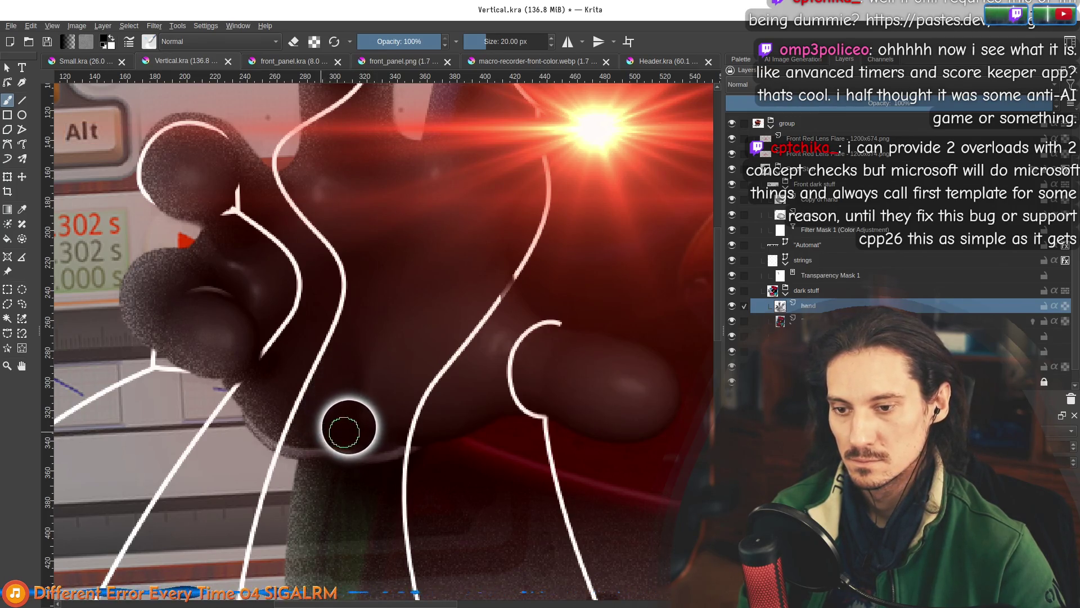
scroll(463, 372, "down", 5)
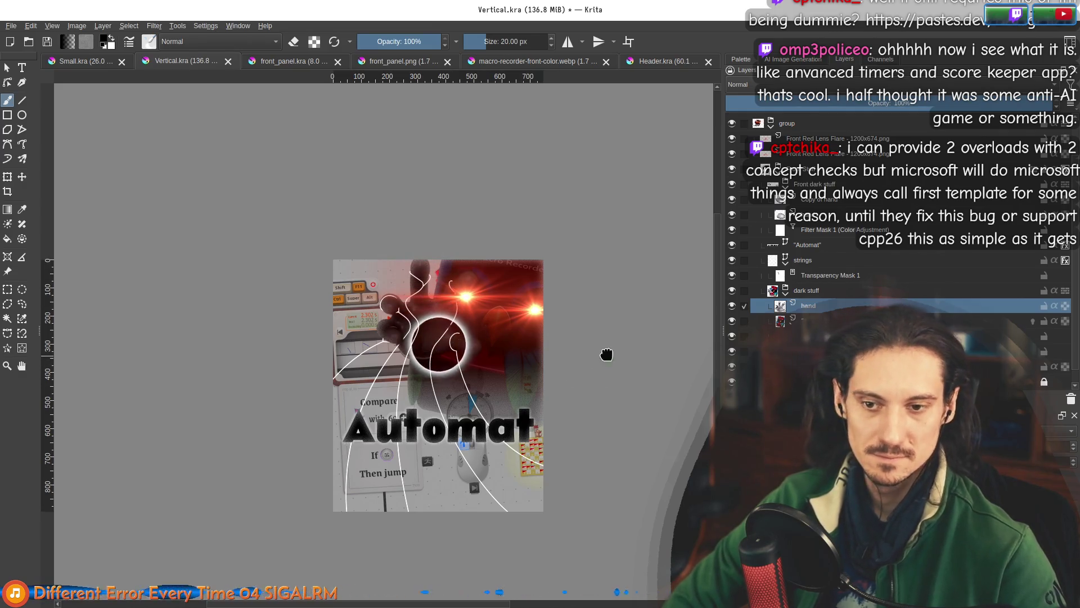
left_click_drag(606, 354, 571, 280)
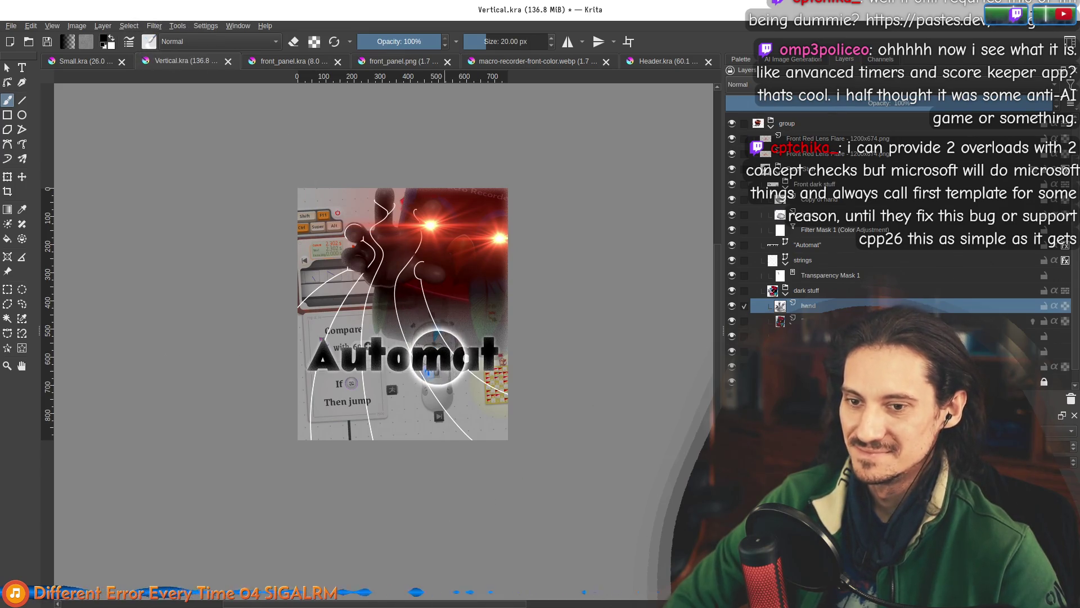
scroll(455, 287, "up", 2)
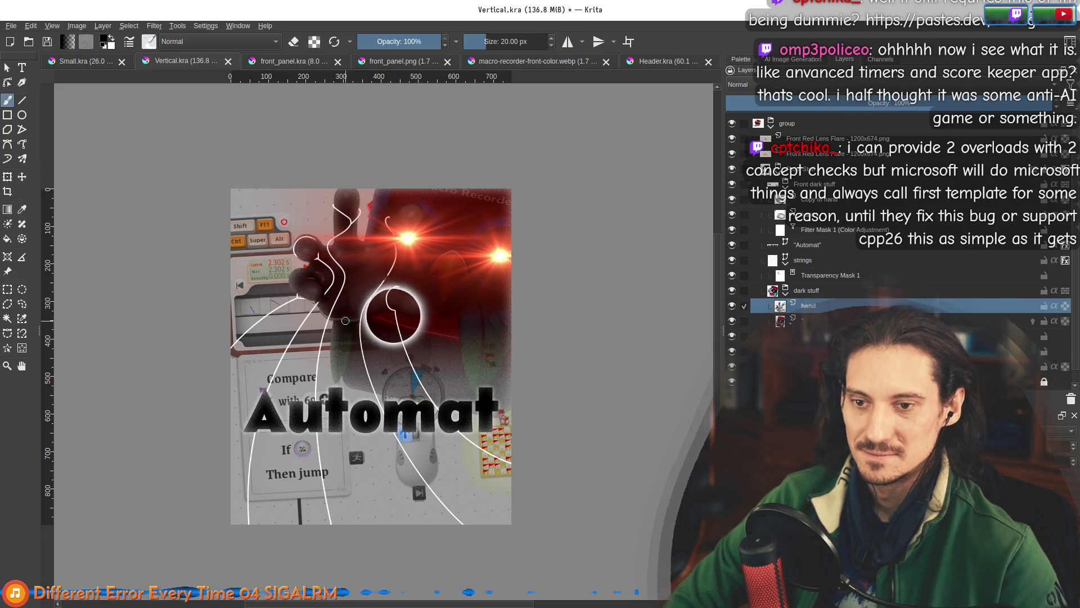
scroll(404, 377, "up", 1)
scroll(386, 326, "down", 1)
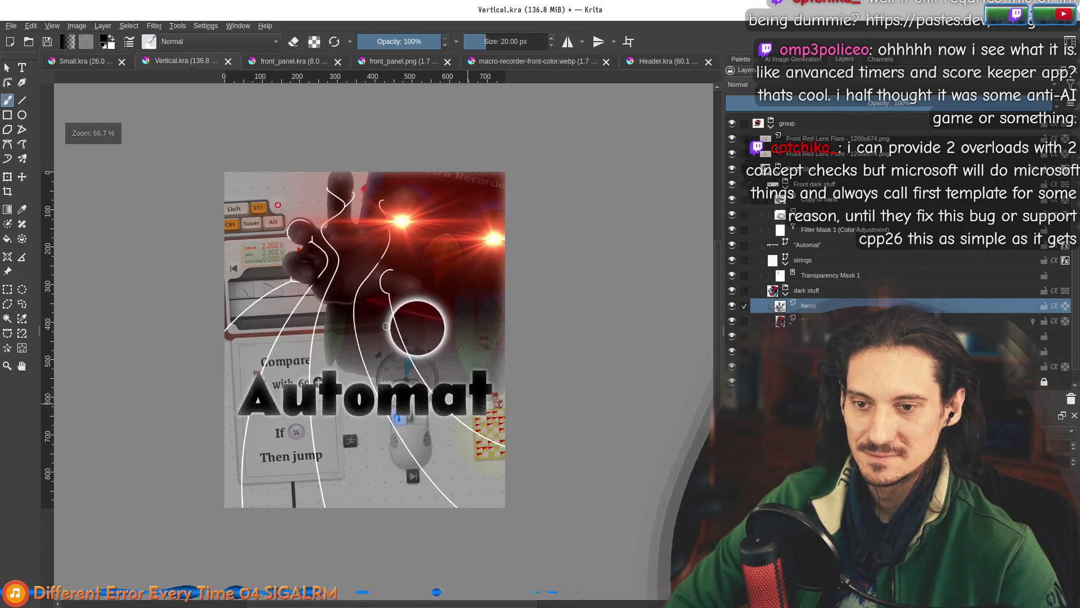
left_click(11, 26)
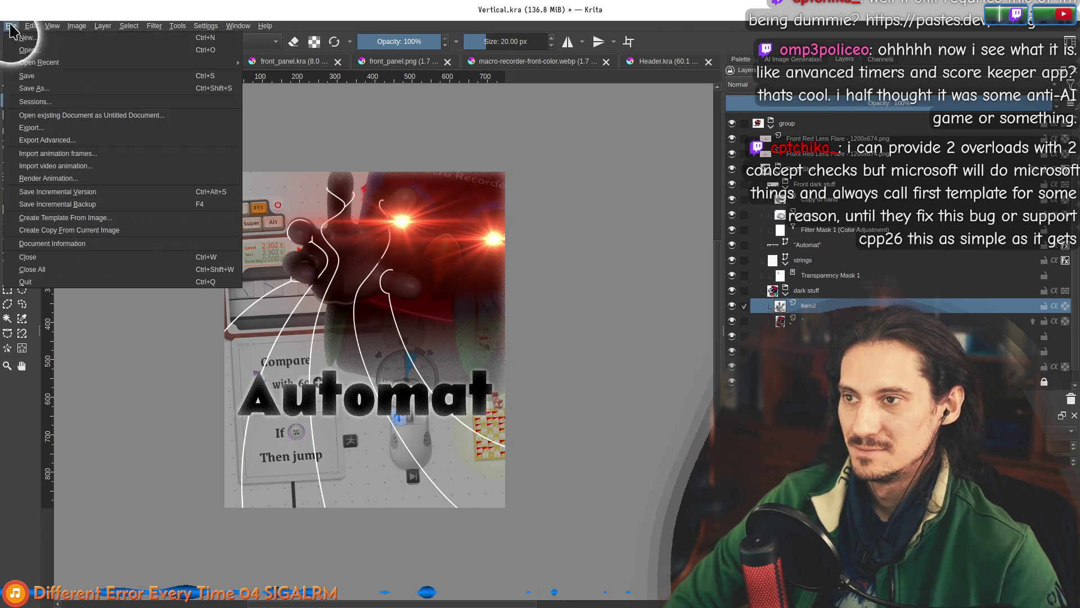
Export the artwork as Vertical.png into the Capsules folder with the default PNG options.
left_click(265, 121)
left_click(11, 26)
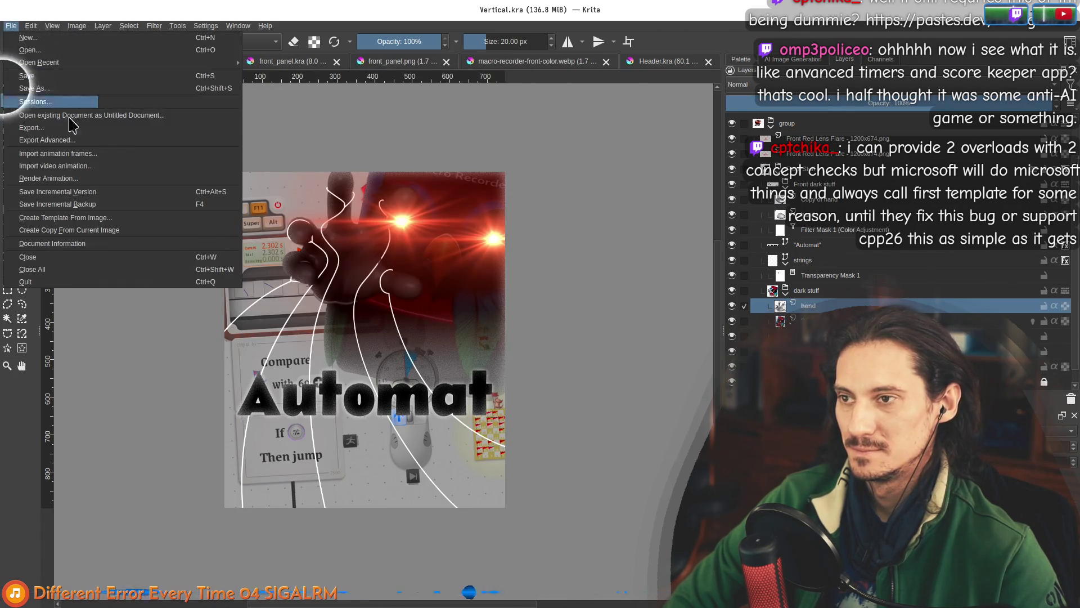
left_click(45, 126)
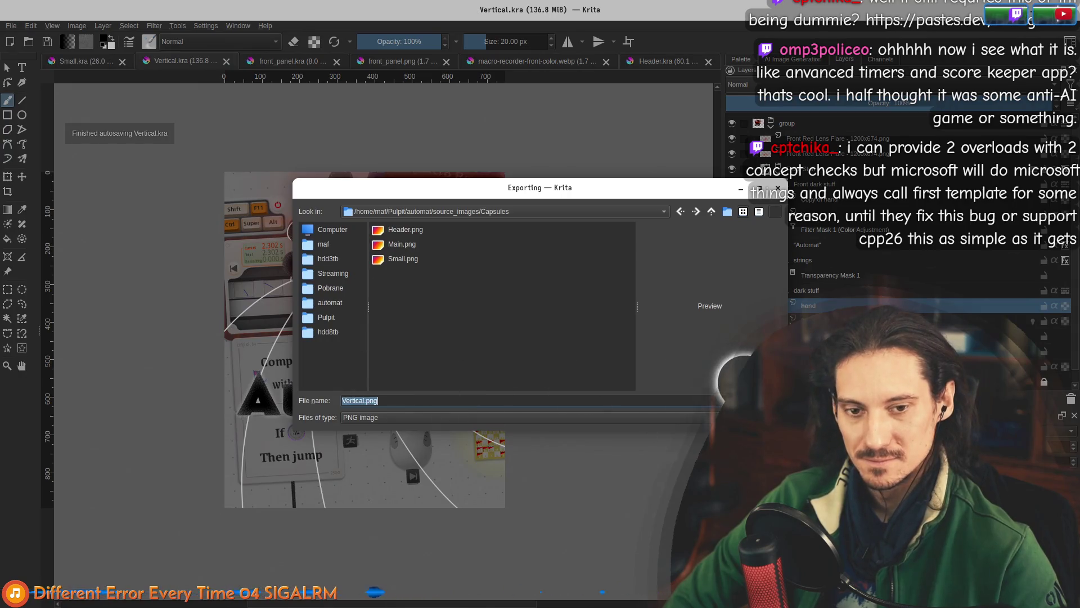
key("Return")
left_click(636, 388)
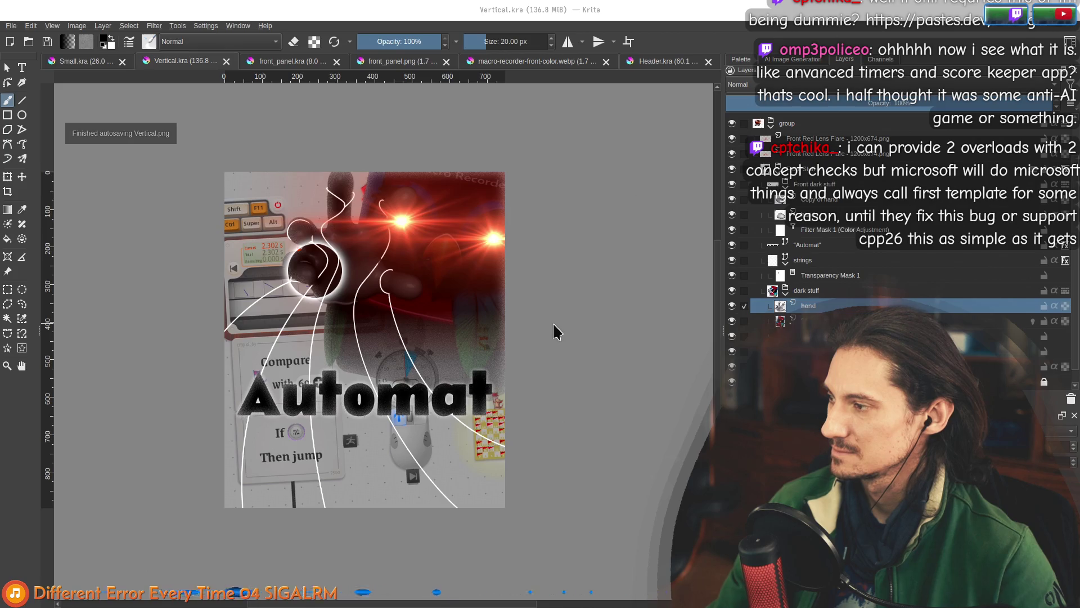
key("alt+Tab")
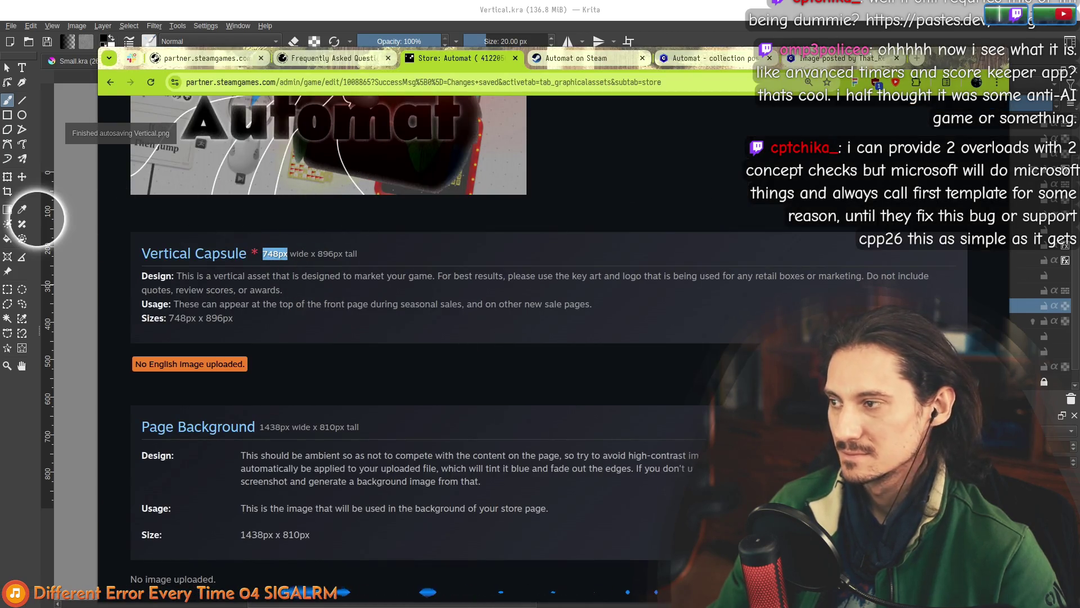
Drop Vertical.png onto the English Vertical Capsule upload area and start the upload.
scroll(356, 337, "up", 20)
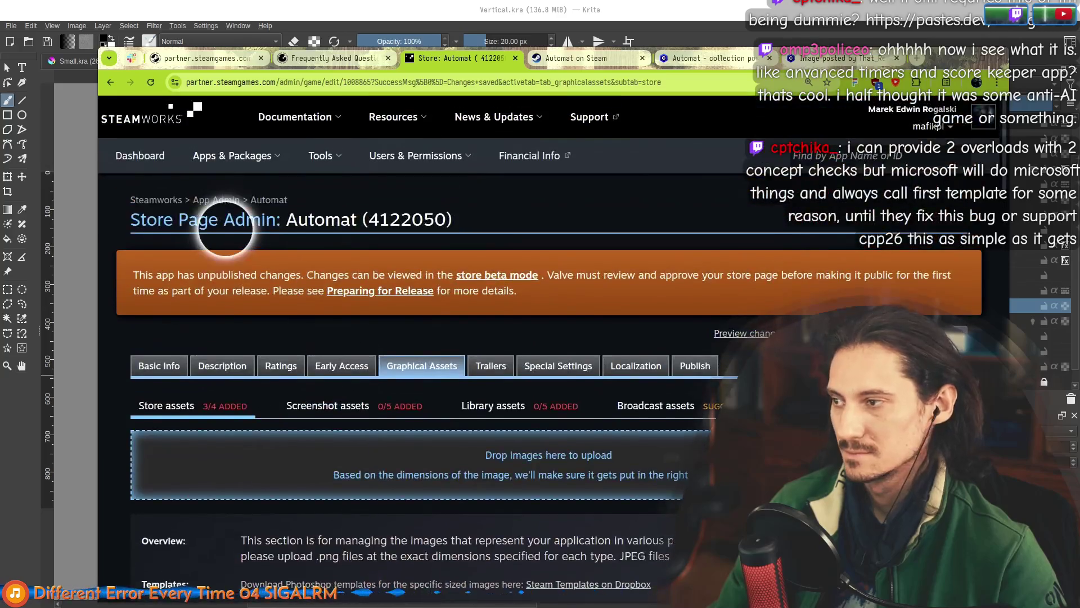
mouse_move(225, 228)
left_mouse_down()
mouse_move(164, 325)
mouse_move(406, 435)
mouse_move(386, 446)
left_mouse_up()
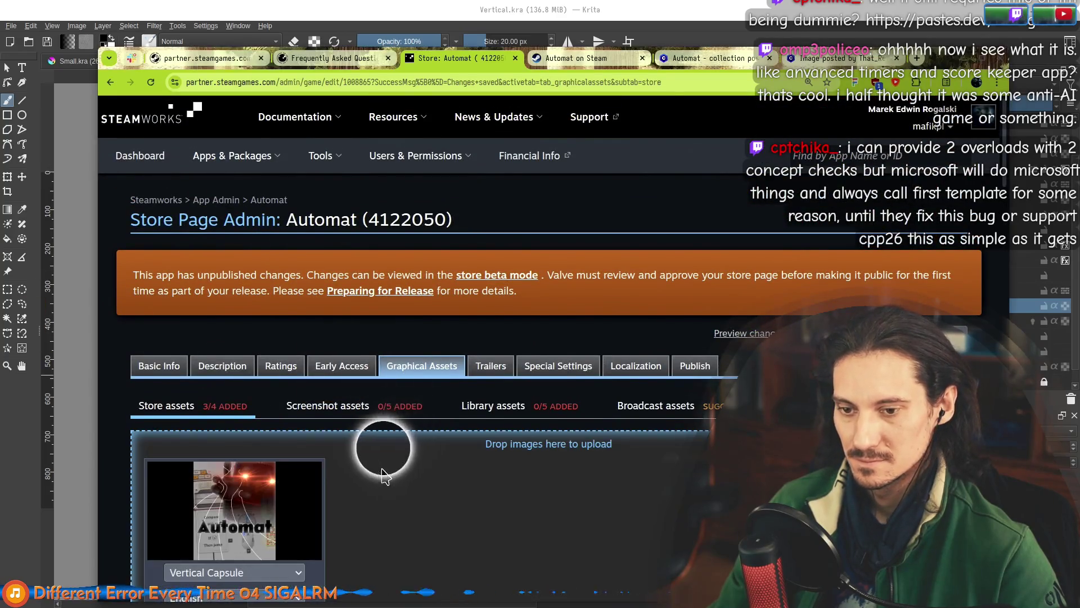
scroll(398, 405, "down", 2)
scroll(398, 405, "down", 2)
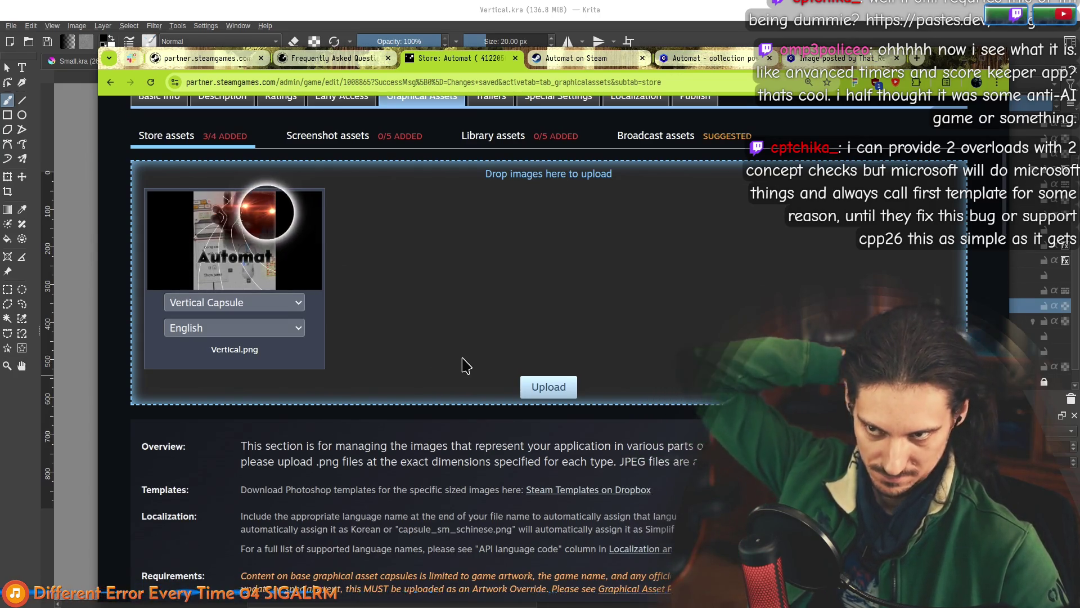
left_click(533, 387)
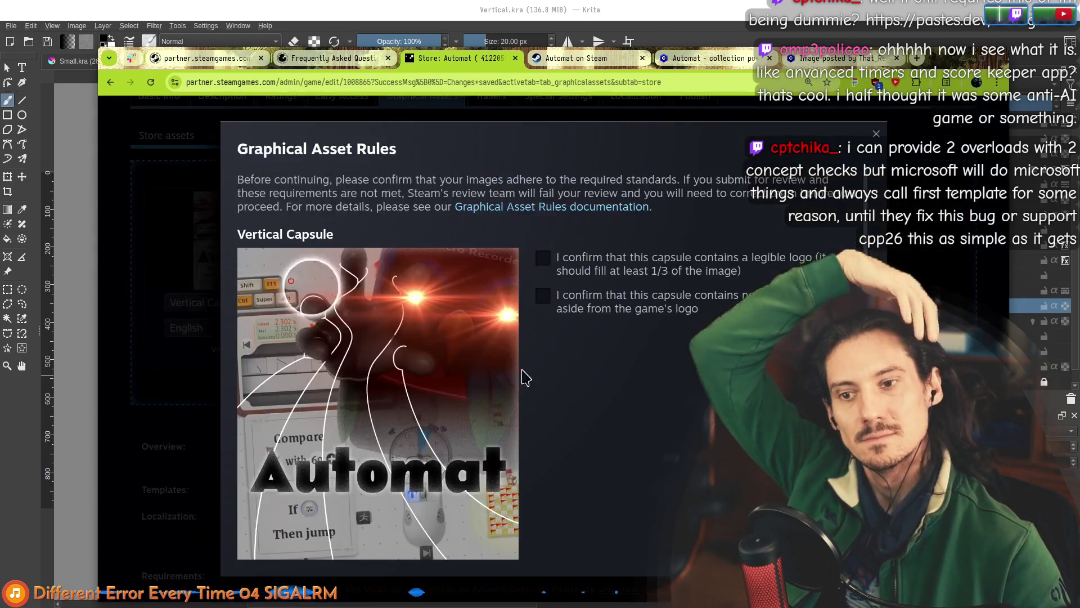
Confirm the no-extra-text and legible-logo rules, finish the upload, then go to Basic Info.
left_click(544, 296)
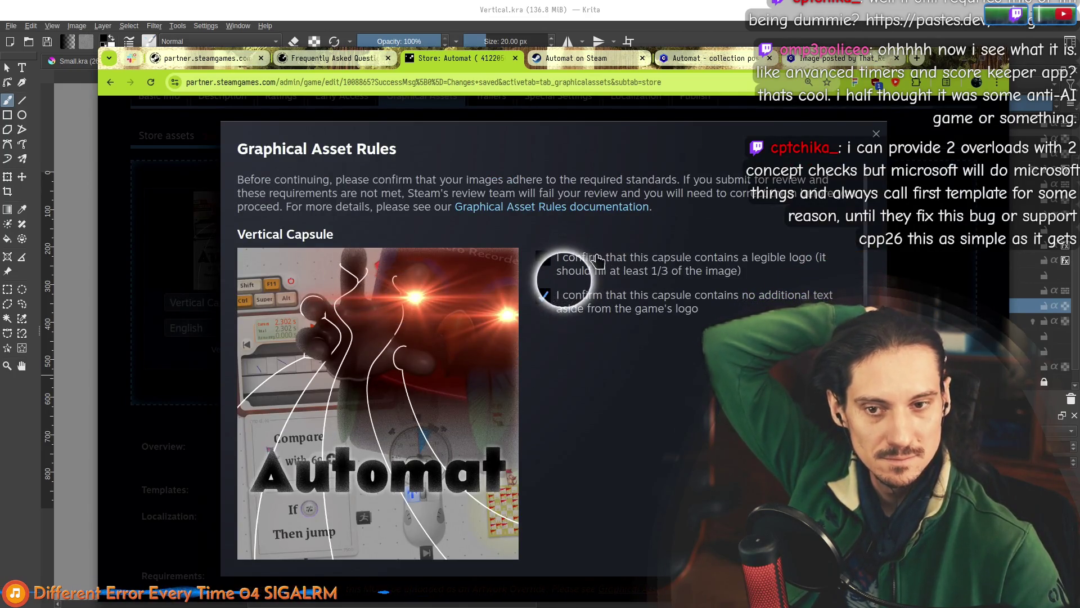
left_click(598, 261)
scroll(563, 394, "down", 2)
left_click(494, 545)
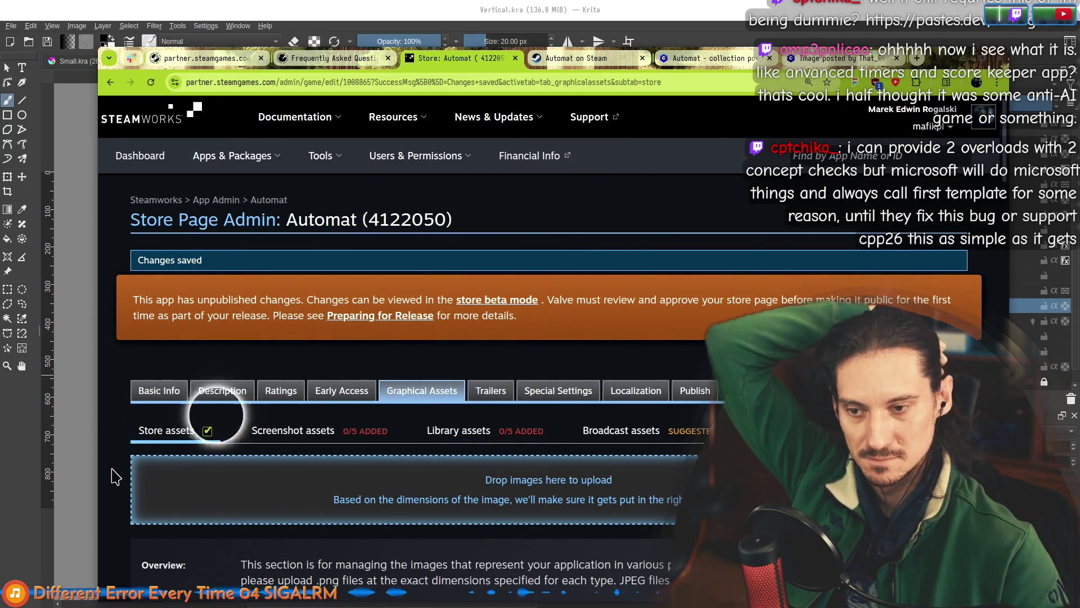
scroll(118, 470, "down", 6)
scroll(128, 434, "up", 1)
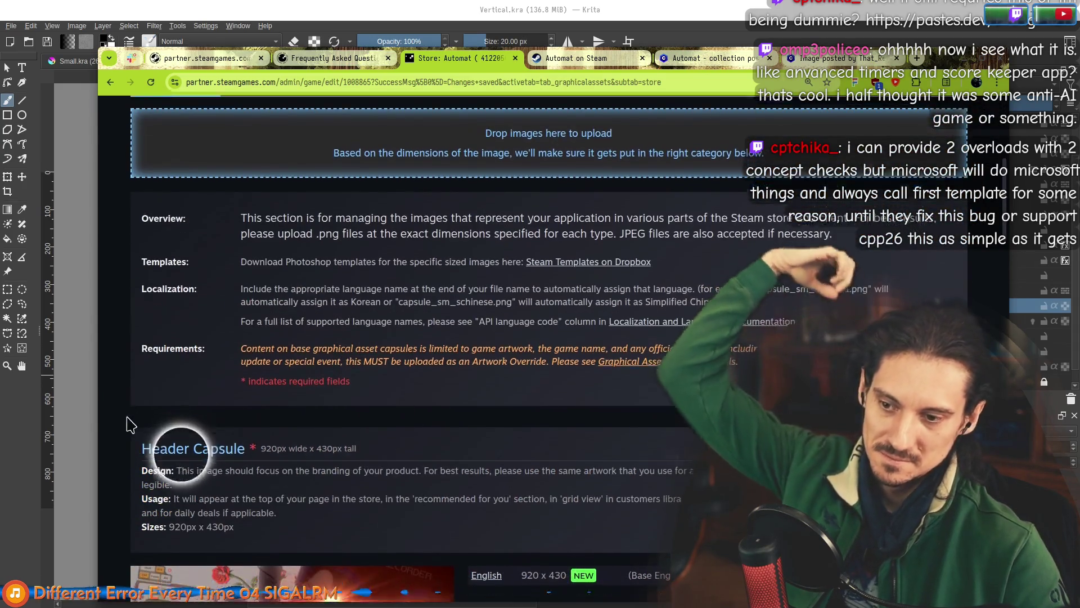
scroll(128, 425, "down", 5)
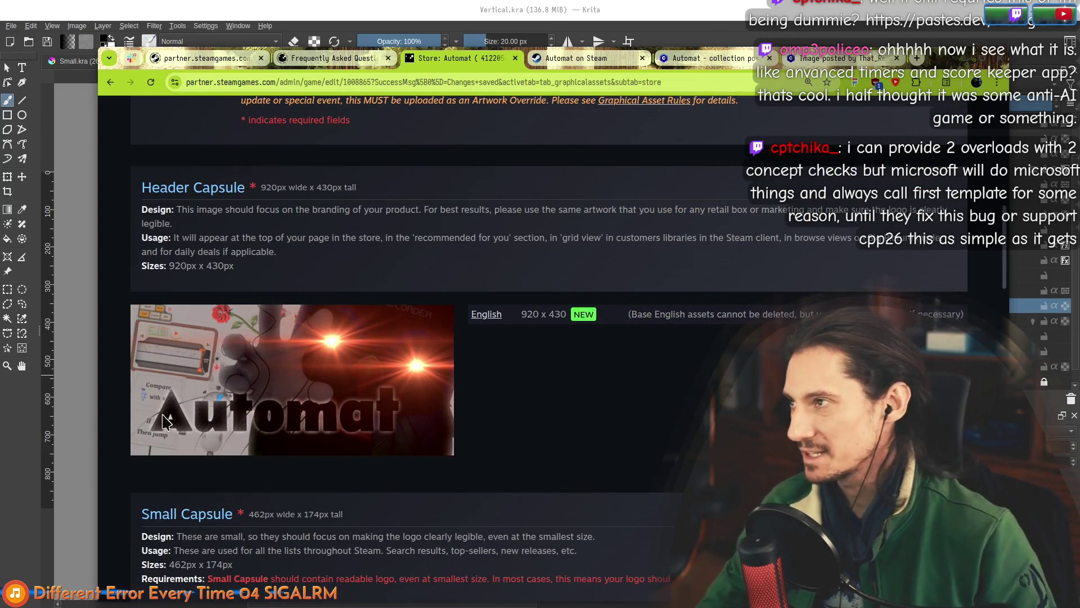
scroll(133, 313, "up", 12)
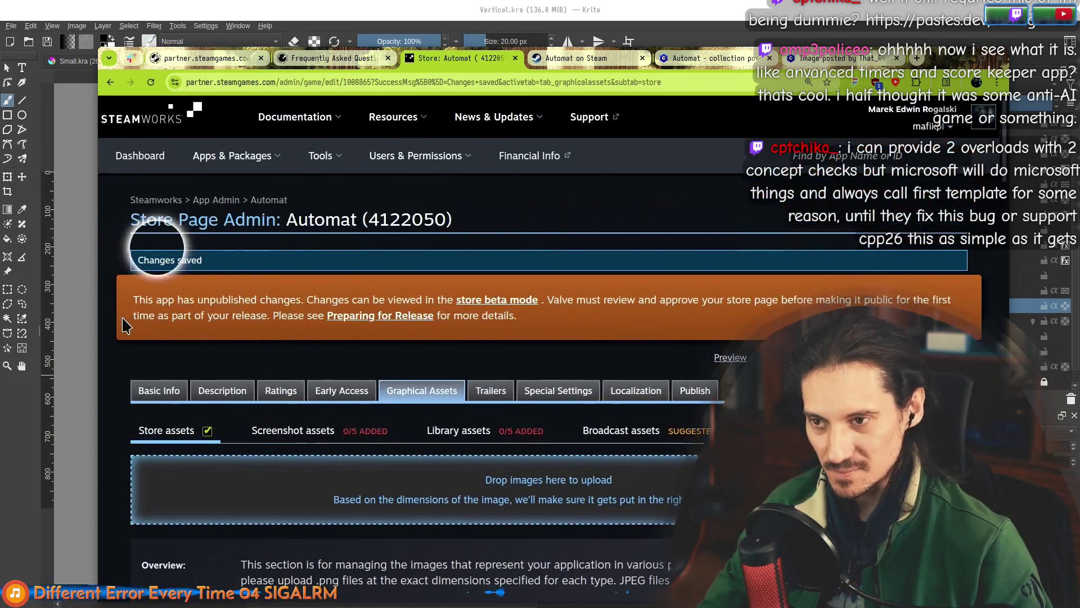
left_click(158, 366)
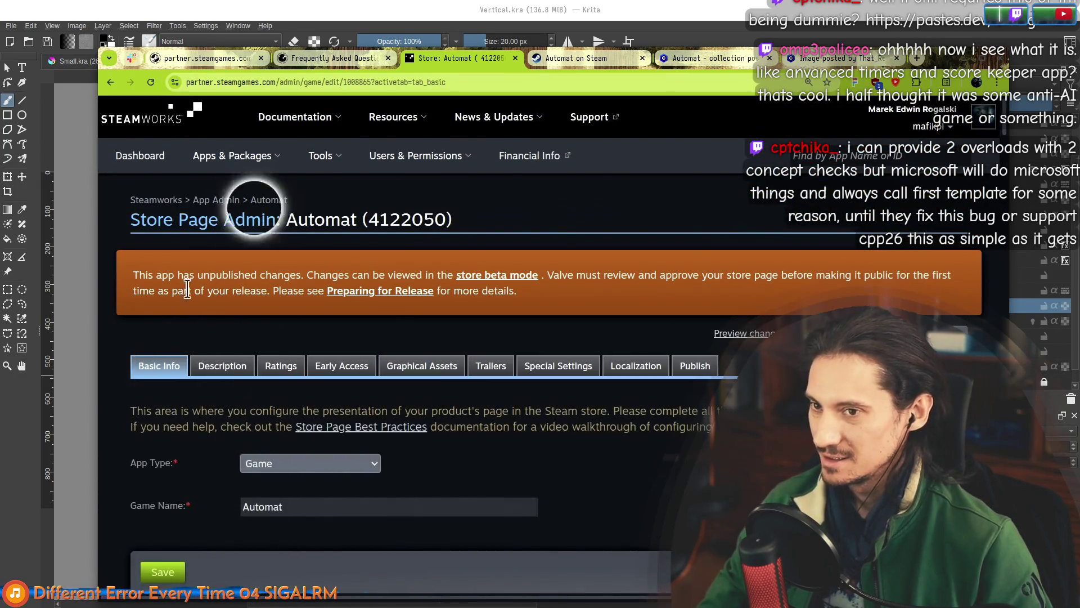
Reload the Automat store admin page and briefly check the Krita poster before returning.
left_click(270, 201)
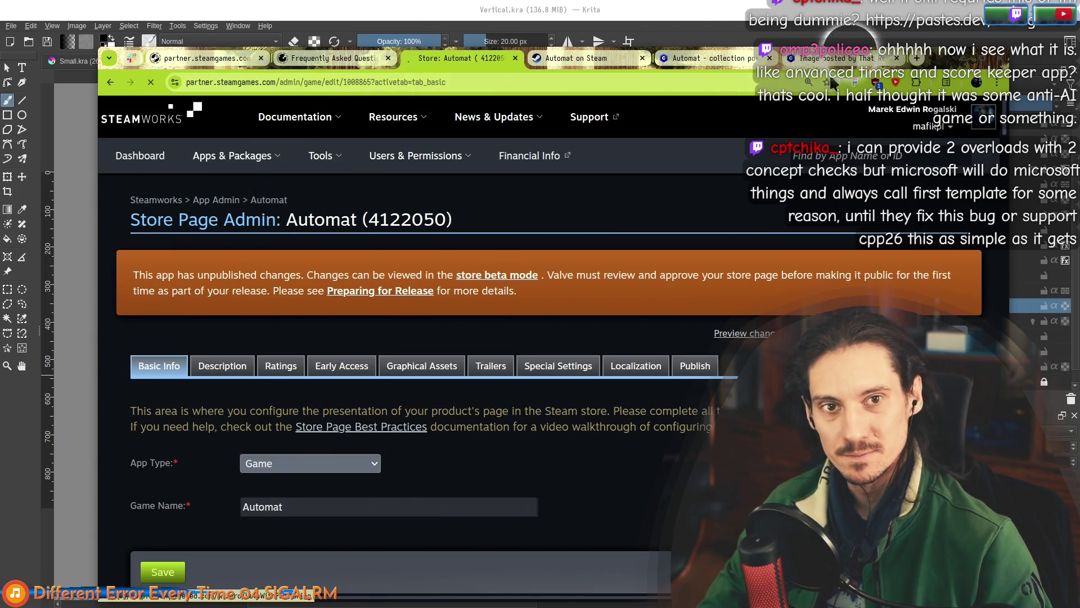
key("alt+Tab")
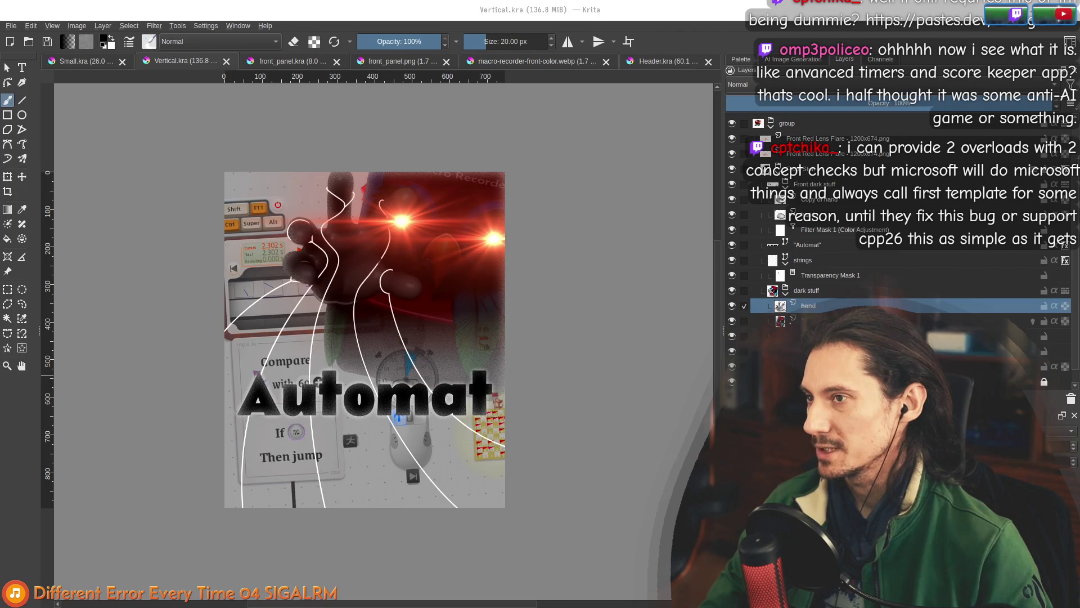
key("alt+Tab")
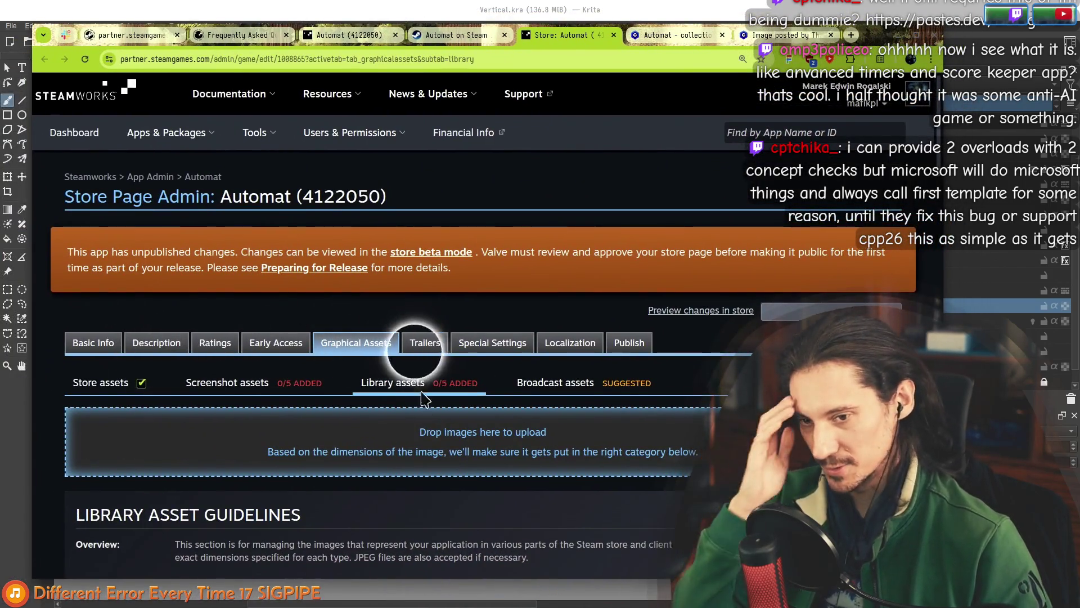
Read the Library Asset Guidelines overview and open 'Examples and more details' in a new tab.
scroll(150, 379, "down", 2)
scroll(150, 386, "down", 4)
mouse_move(181, 207)
left_mouse_down()
mouse_move(633, 207)
mouse_move(513, 199)
left_mouse_up()
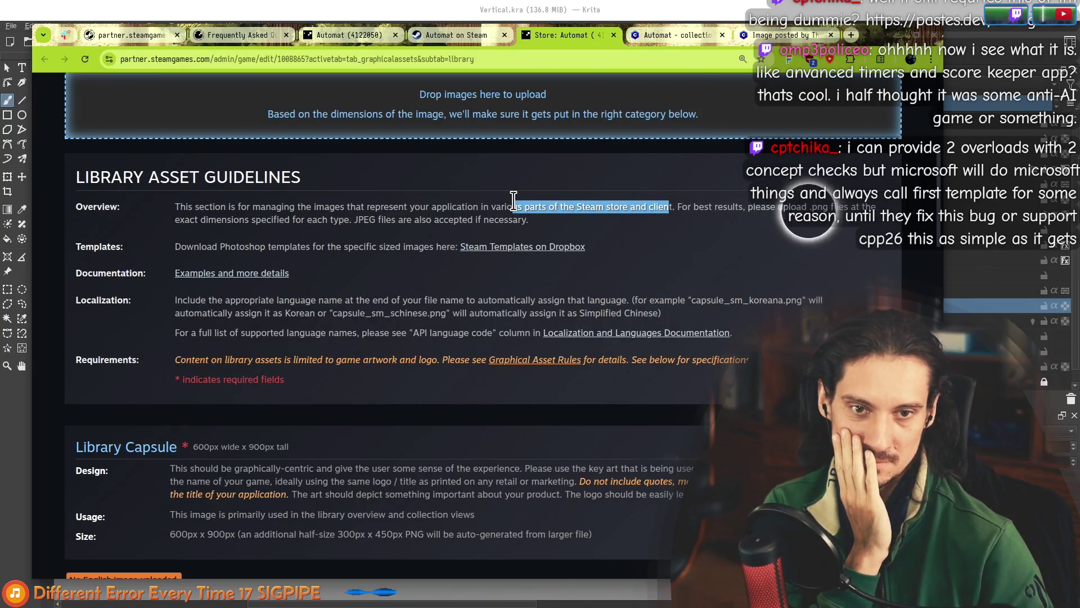
left_click_drag(178, 206, 390, 216)
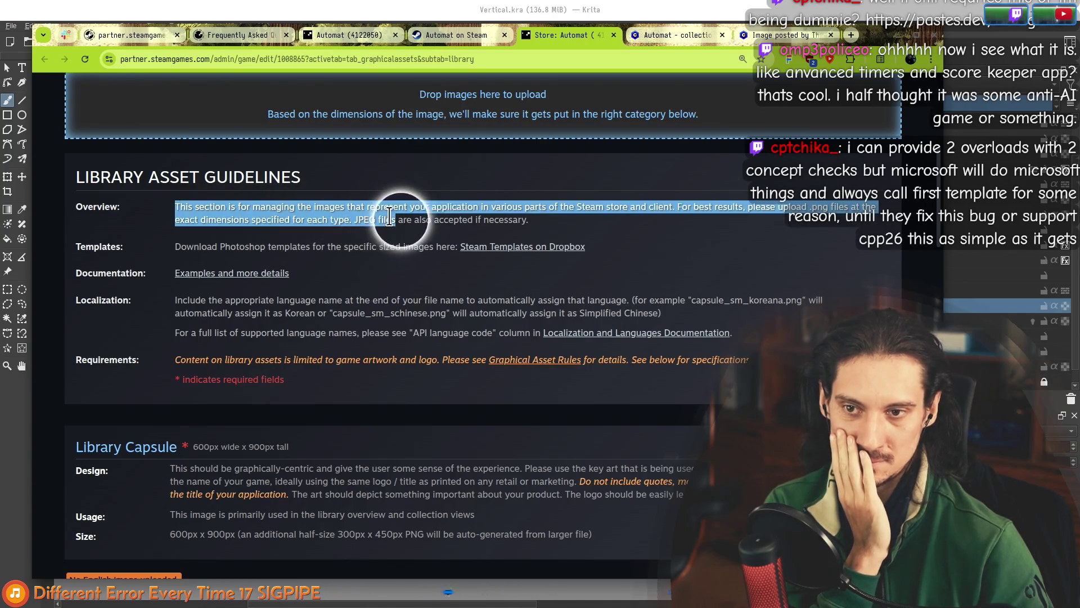
mouse_move(241, 207)
left_mouse_down()
mouse_move(253, 208)
mouse_move(260, 235)
left_mouse_up()
mouse_move(336, 247)
left_mouse_down()
mouse_move(79, 248)
mouse_move(230, 207)
left_mouse_up()
left_click(242, 265)
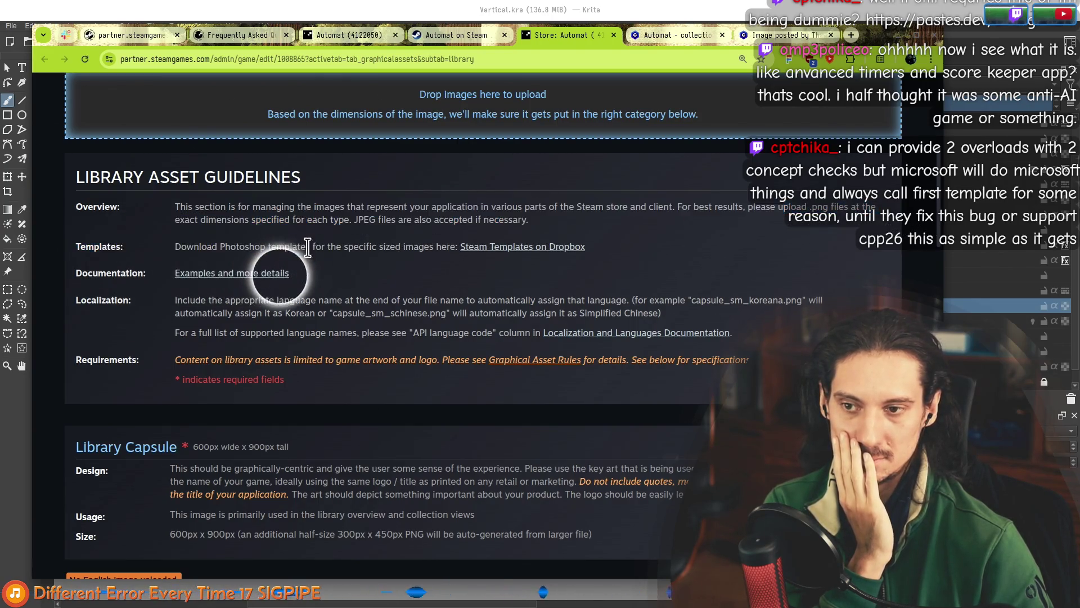
middle_click(257, 276)
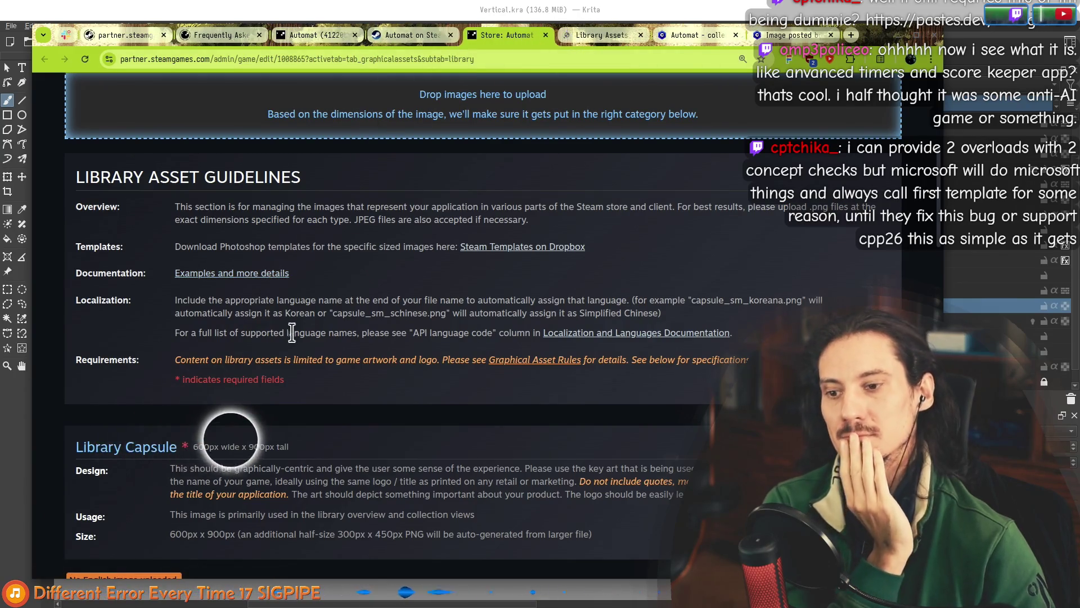
Read the Library Capsule and Library Header design guidance, then move to the new documentation page.
scroll(251, 363, "down", 3)
mouse_move(170, 333)
left_mouse_down()
mouse_move(332, 334)
mouse_move(373, 350)
mouse_move(104, 501)
left_mouse_up()
left_click(169, 495)
scroll(205, 487, "down", 3)
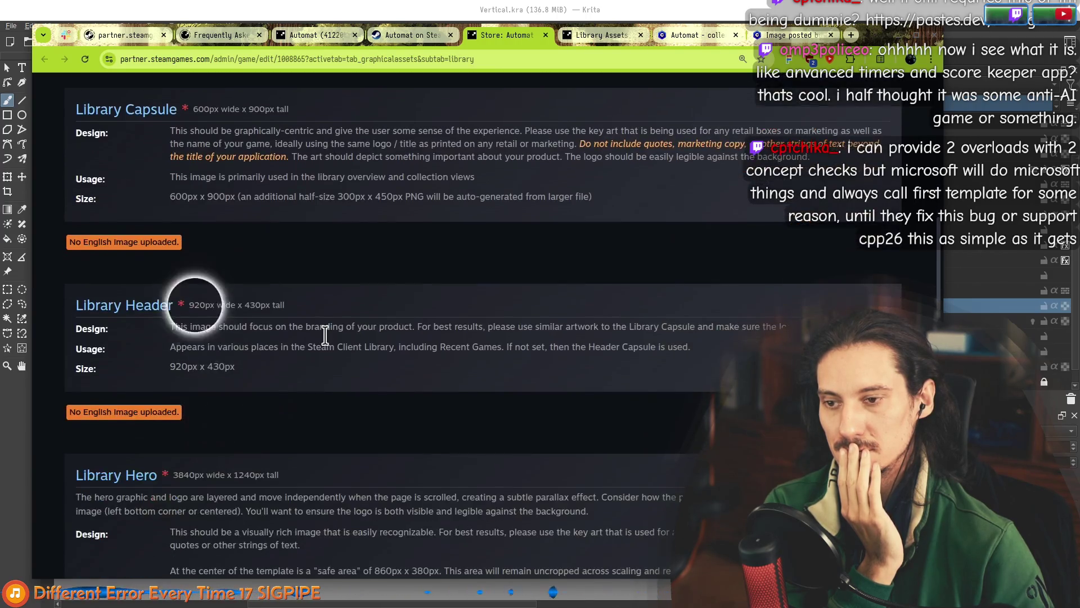
mouse_move(192, 326)
left_mouse_down()
mouse_move(675, 325)
mouse_move(225, 338)
mouse_move(246, 344)
left_mouse_up()
left_click(598, 35)
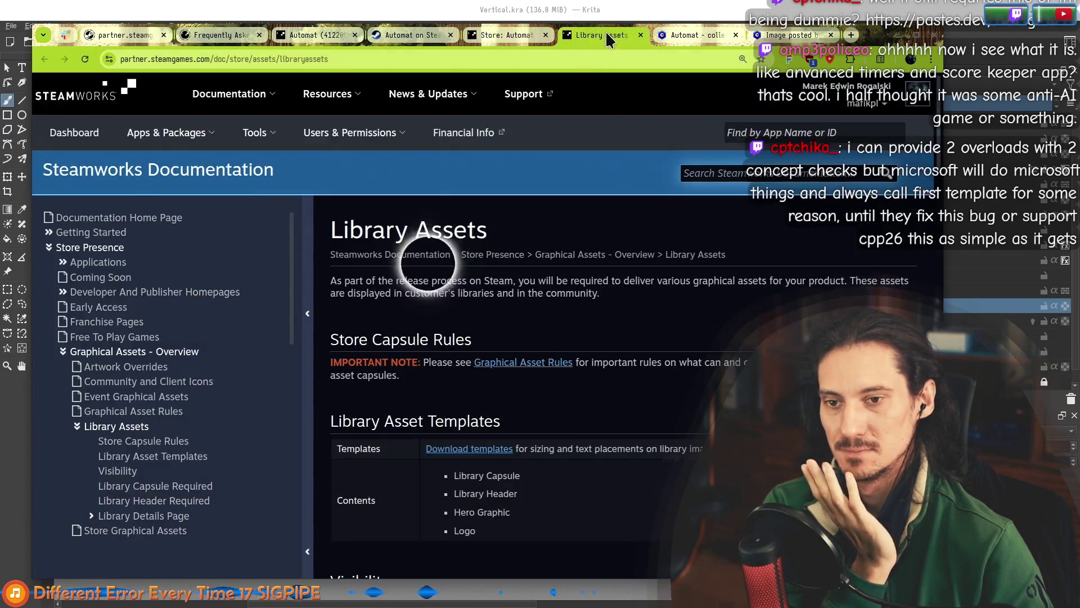
Compare the documentation with the Krita artwork and bring the browser window back over Krita.
scroll(529, 253, "down", 5)
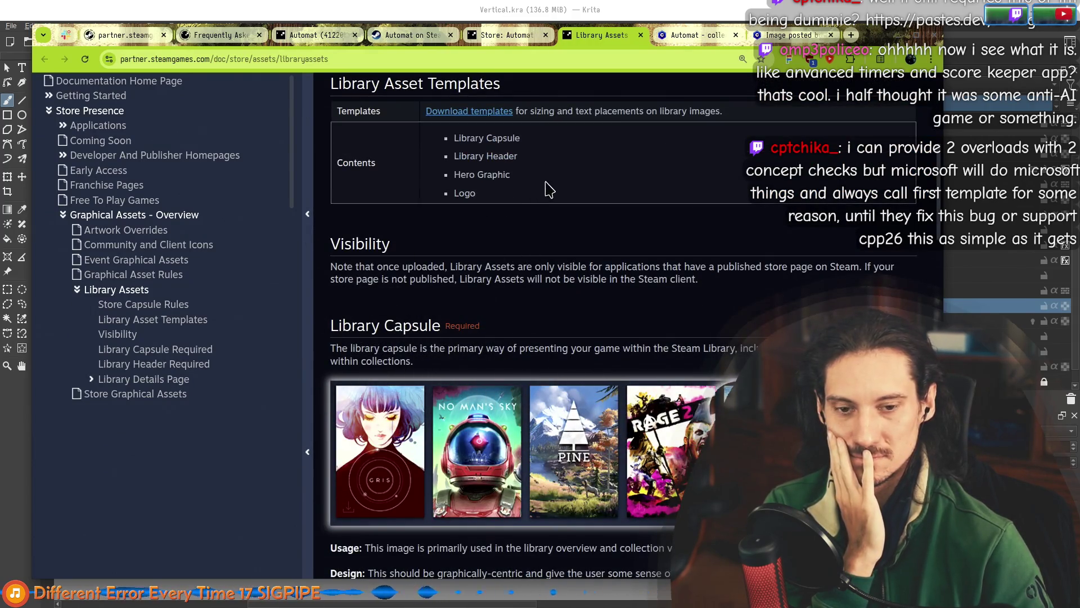
scroll(549, 189, "down", 7)
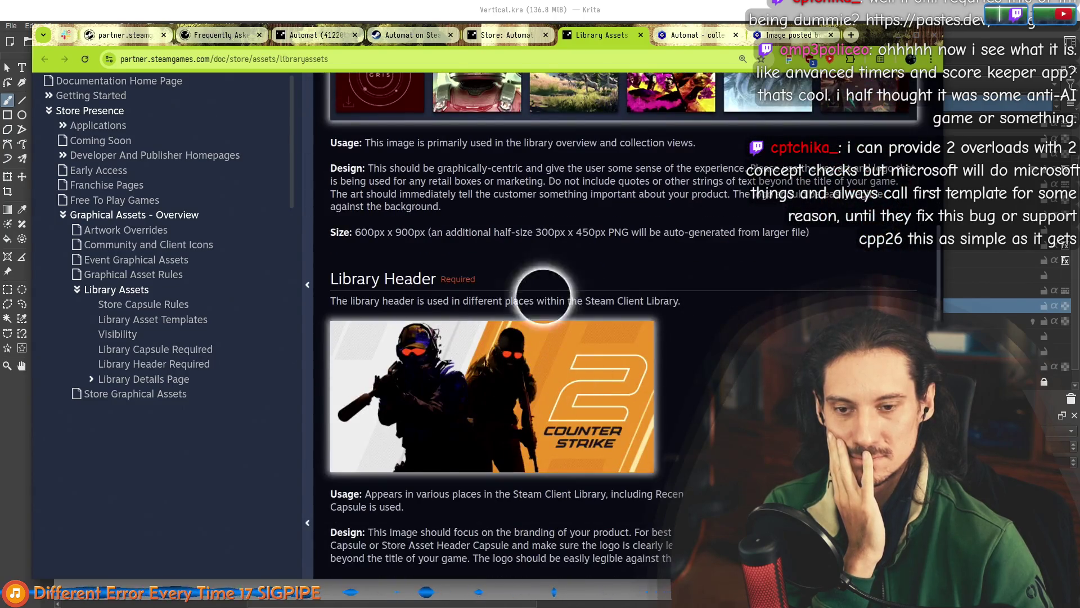
scroll(543, 296, "up", 7)
key("alt+Tab")
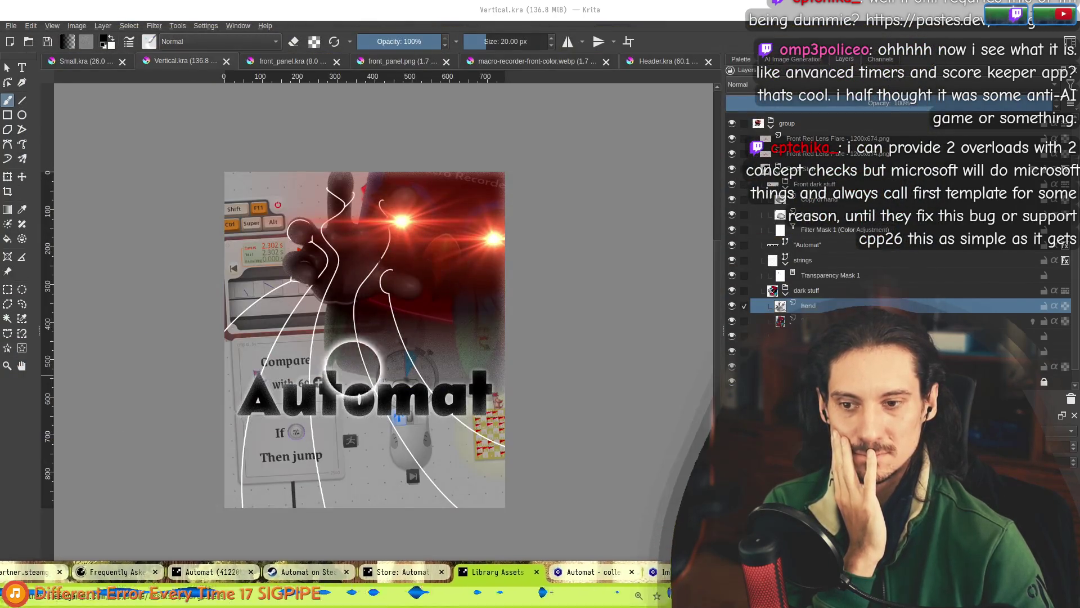
key("alt+Tab")
mouse_move(870, 547)
left_mouse_down()
mouse_move(886, 66)
mouse_move(837, 74)
left_mouse_up()
key("alt+Tab")
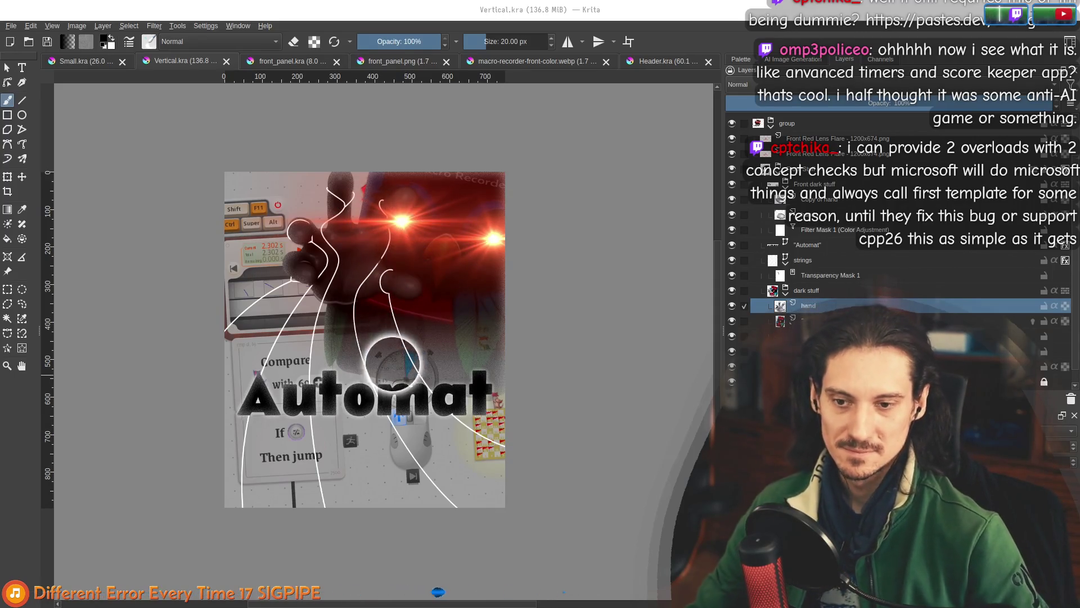
mouse_move(0, 123)
left_mouse_down()
mouse_move(35, 123)
mouse_move(33, 96)
mouse_move(785, 34)
mouse_move(901, 6)
mouse_move(853, 49)
left_mouse_up()
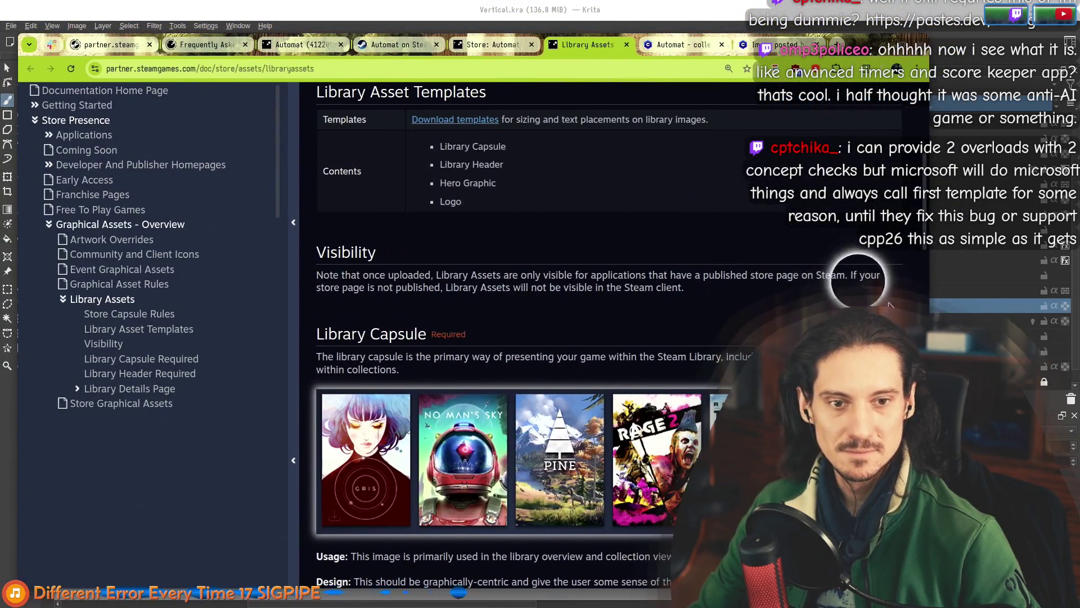
Read the Library Details Page description in the Library Assets documentation.
scroll(862, 270, "down", 5)
scroll(350, 278, "down", 5)
scroll(561, 446, "down", 5)
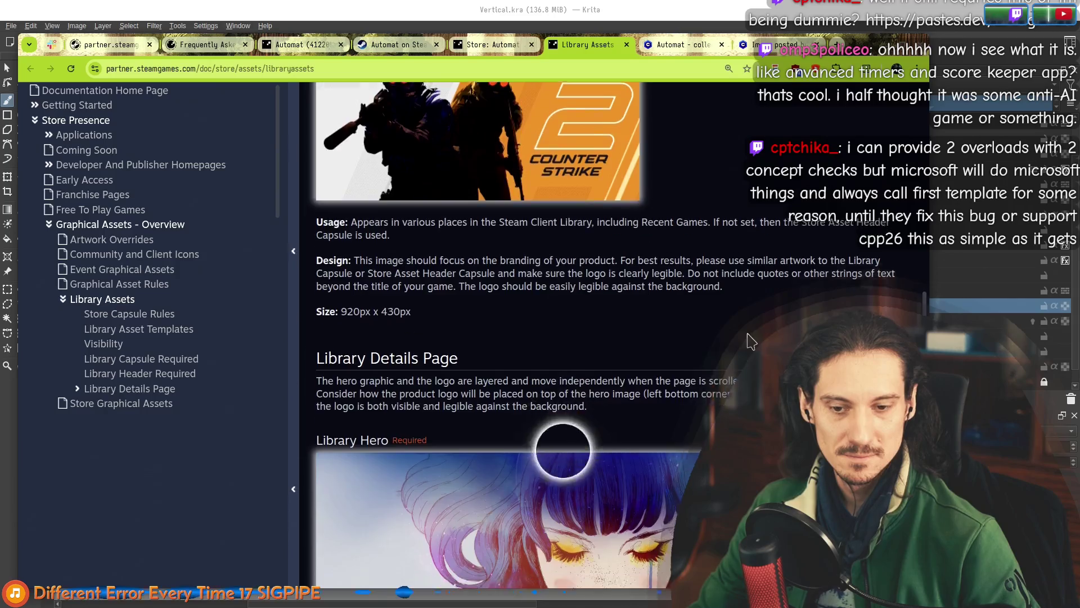
scroll(337, 297, "up", 4)
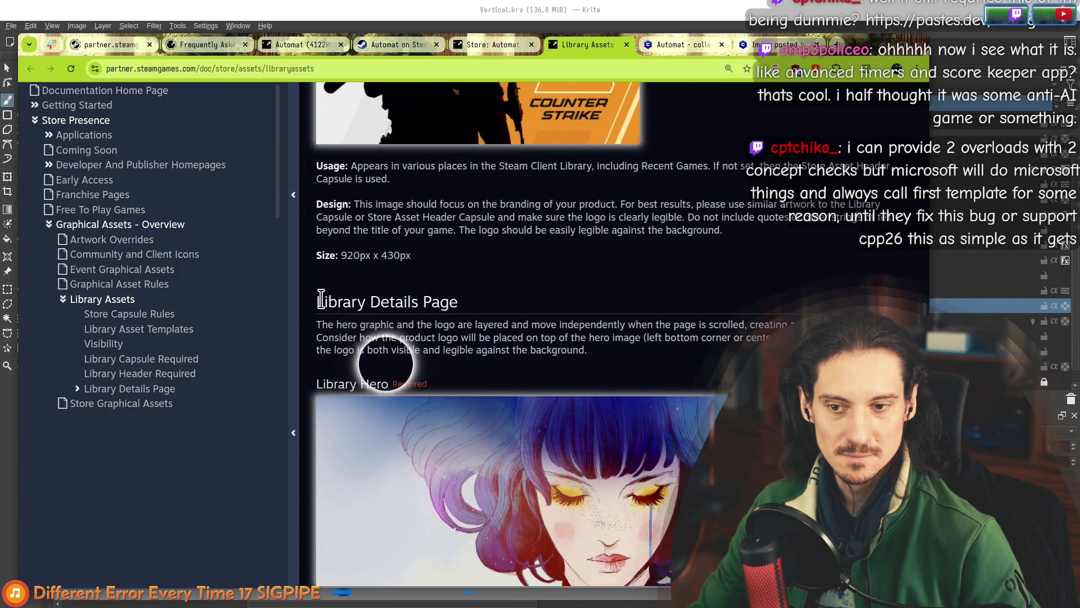
mouse_move(317, 319)
left_mouse_down()
mouse_move(582, 340)
mouse_move(587, 350)
left_mouse_up()
left_click(473, 294)
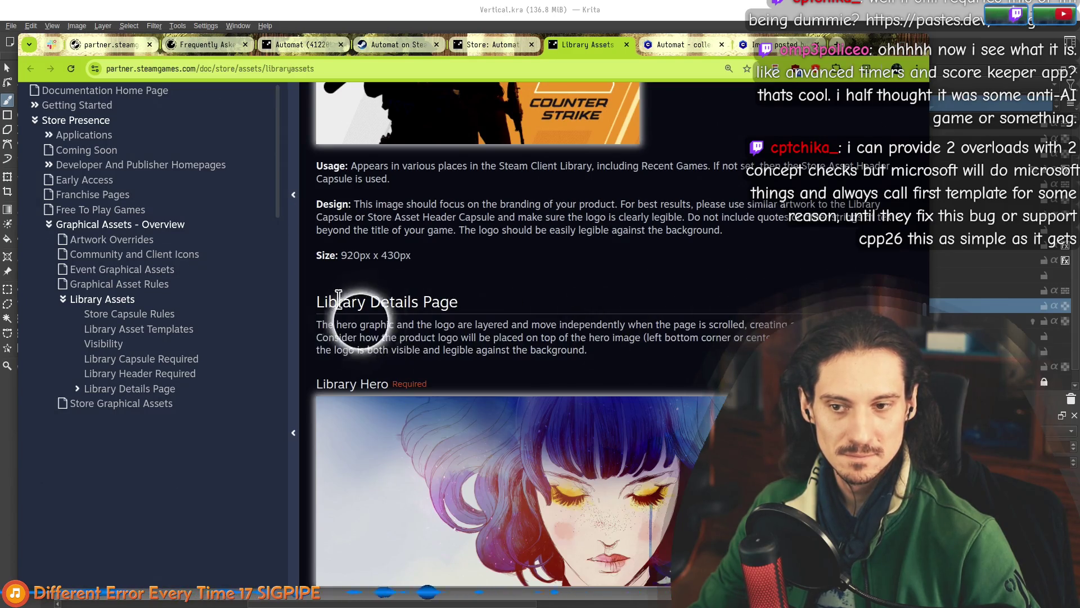
Review the Library Hero (3840 × 1240 px) and Library Logo size requirements, then scroll back up.
scroll(529, 374, "down", 5)
scroll(579, 345, "down", 4)
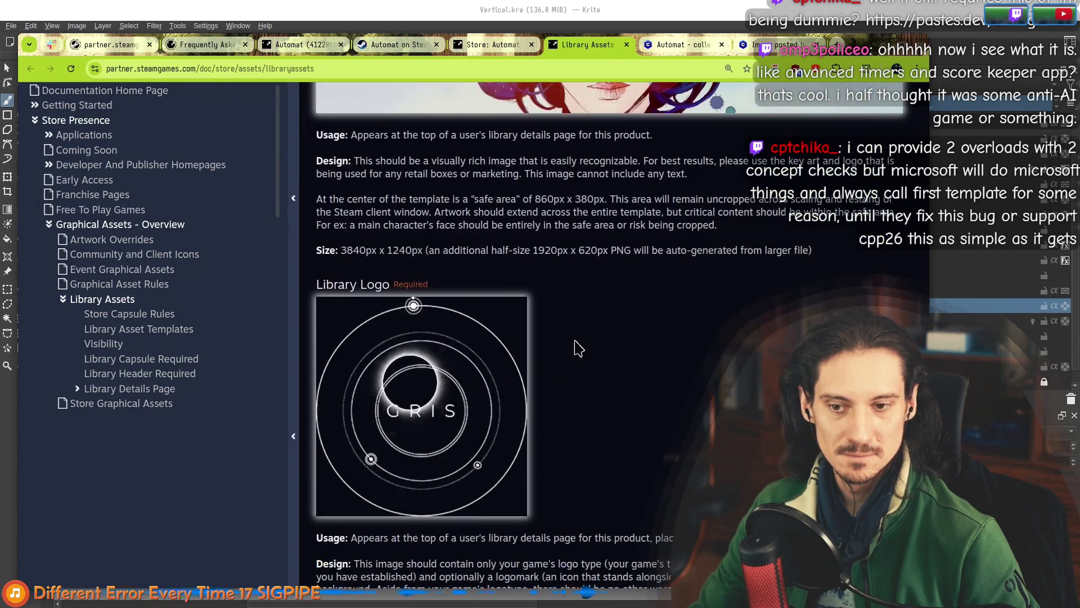
scroll(622, 333, "down", 4)
left_click_drag(316, 268, 662, 264)
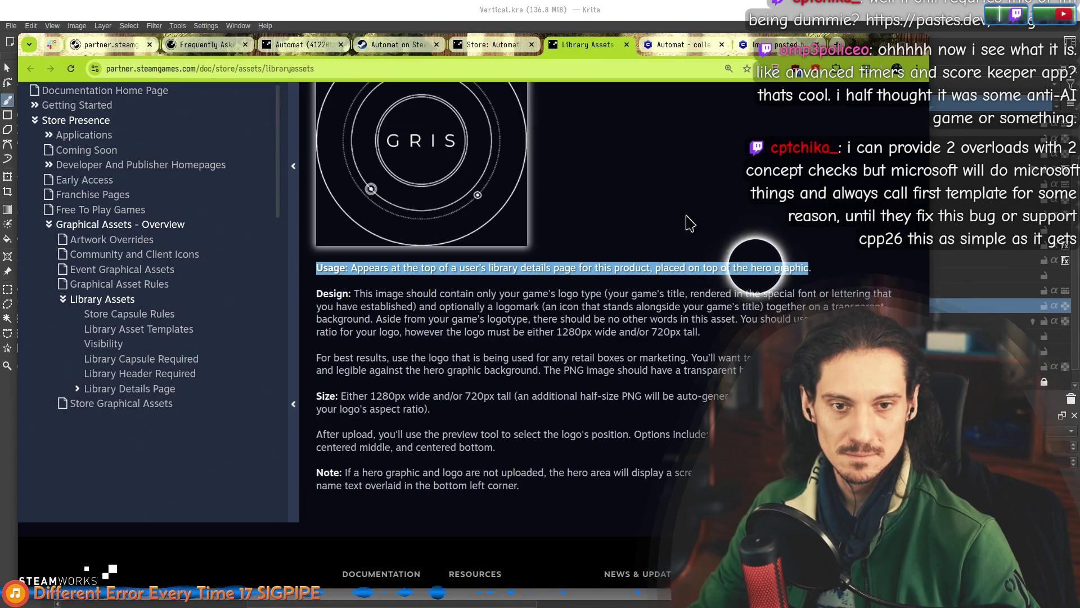
scroll(688, 223, "up", 14)
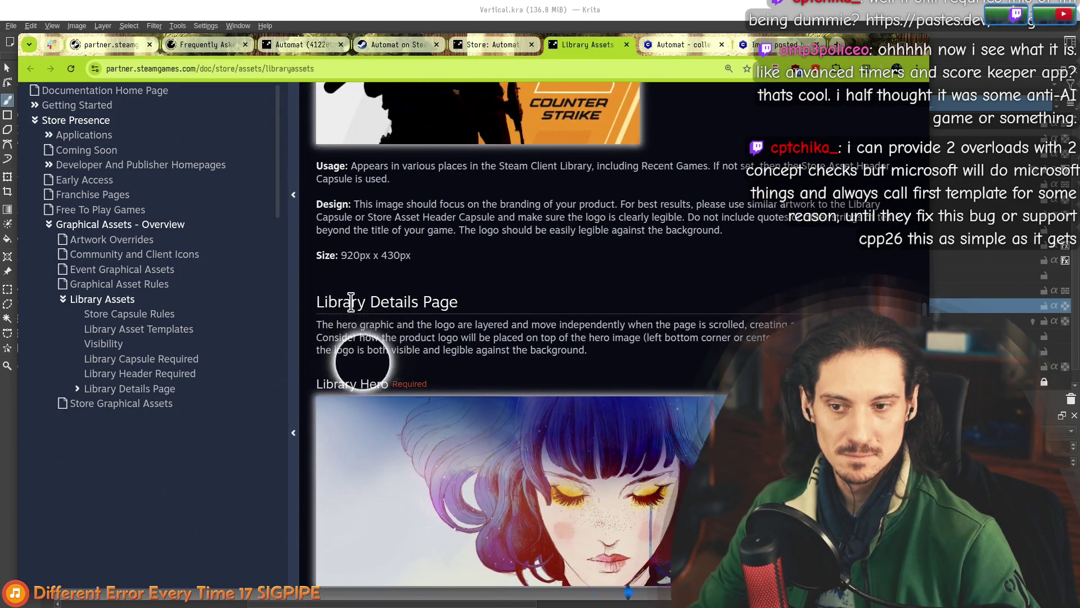
scroll(351, 304, "down", 8)
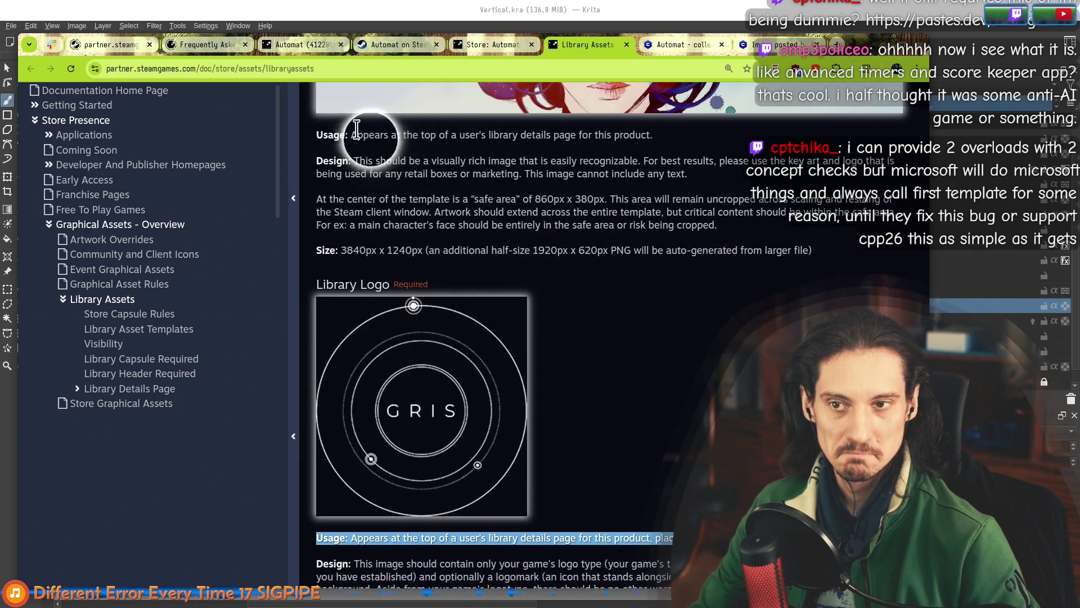
left_click_drag(357, 129, 461, 168)
left_click(555, 181)
scroll(460, 310, "up", 8)
scroll(611, 344, "down", 20)
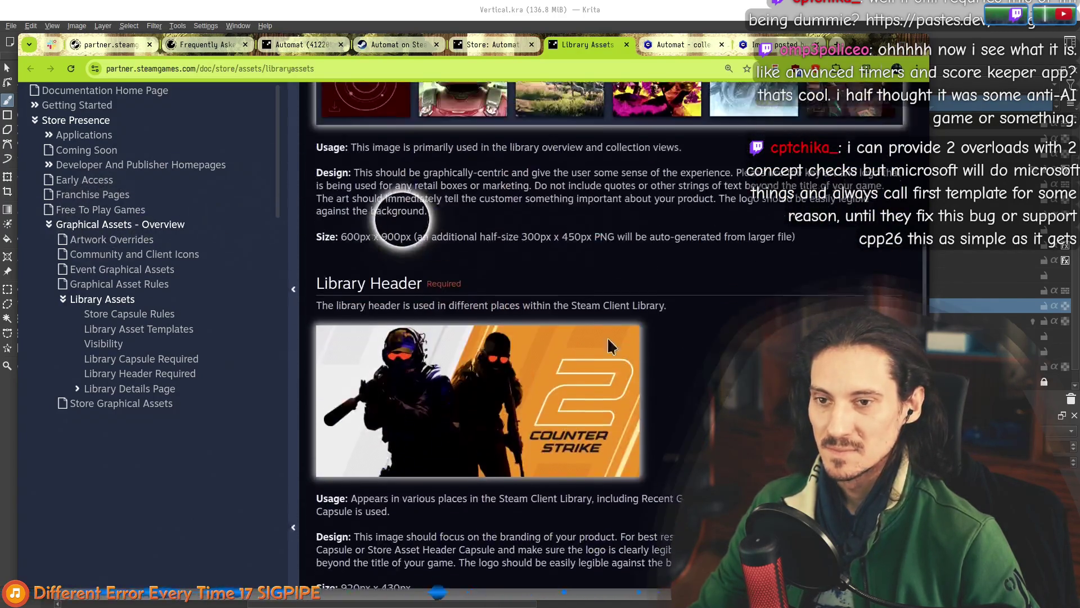
scroll(611, 345, "up", 15)
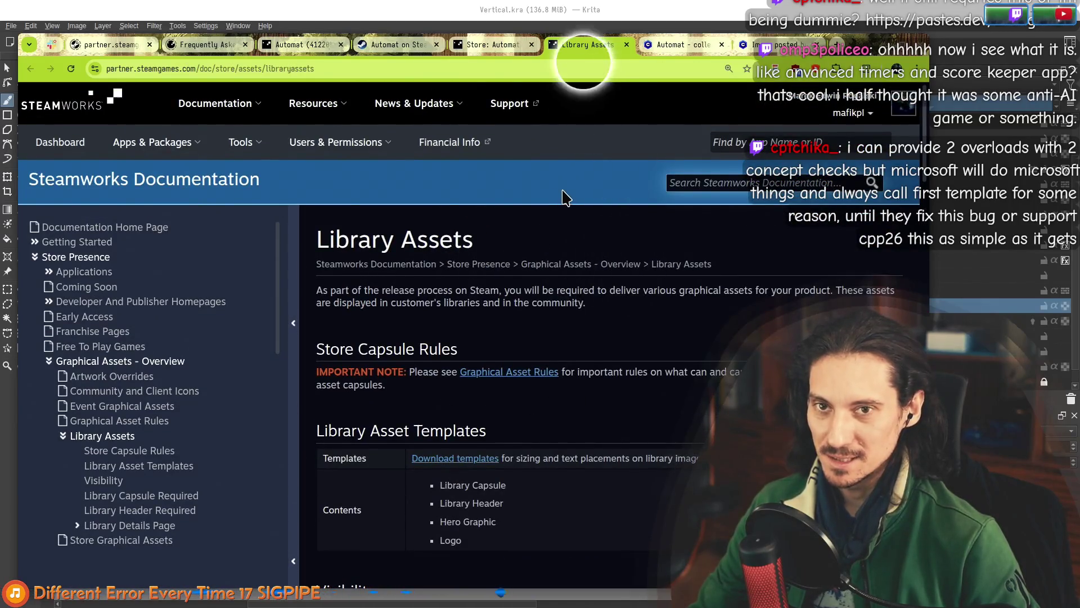
Go to the Store: Automat page's Screenshots section, then switch to the full-screen Automat window.
left_click(495, 45)
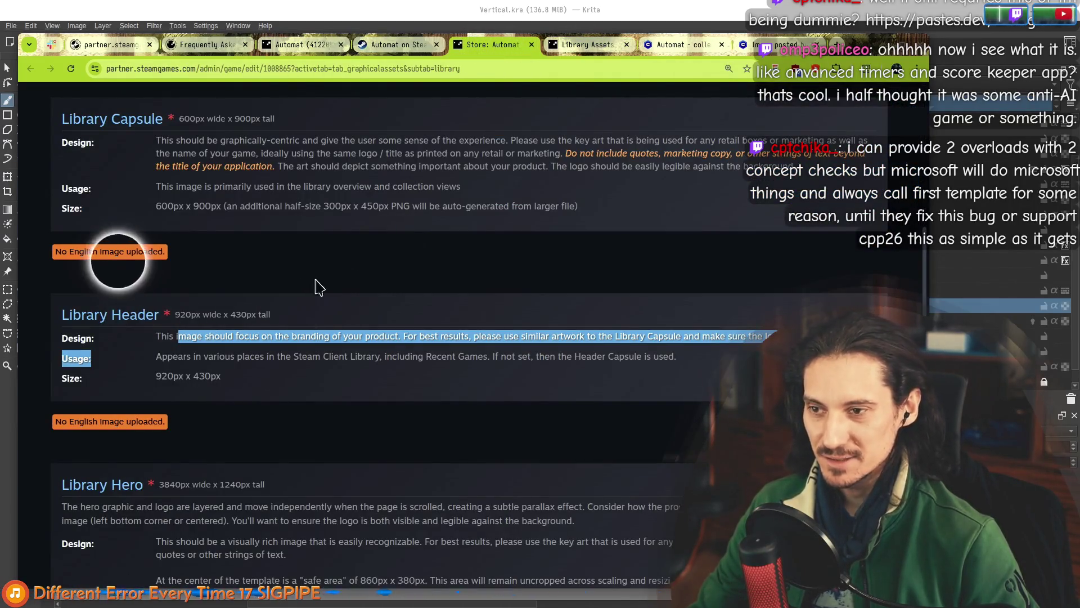
scroll(34, 432, "down", 6)
scroll(34, 433, "up", 6)
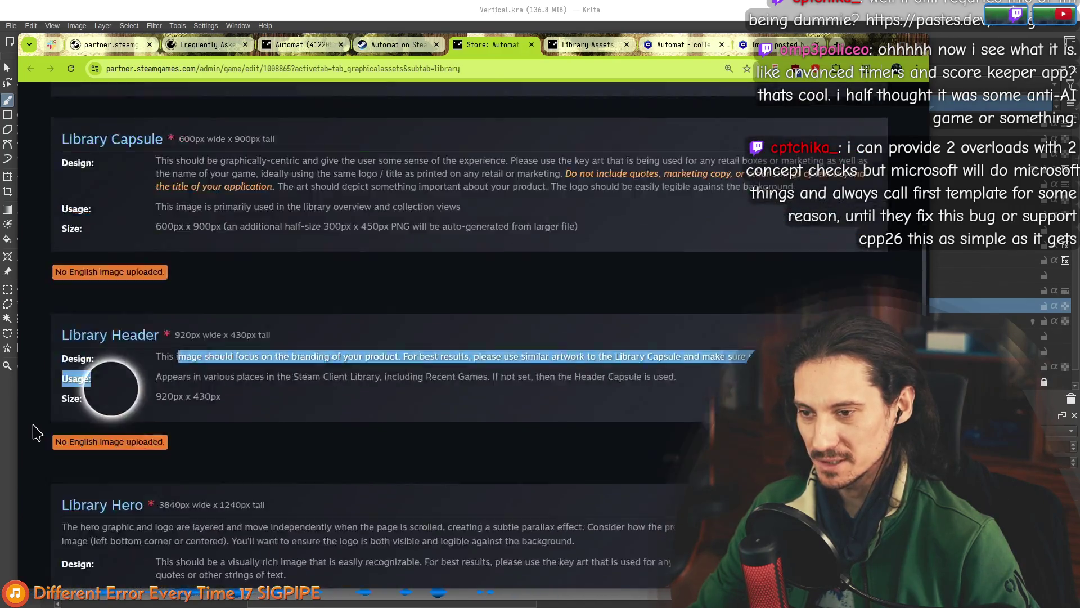
scroll(35, 432, "up", 10)
left_click(217, 392)
scroll(169, 242, "down", 6)
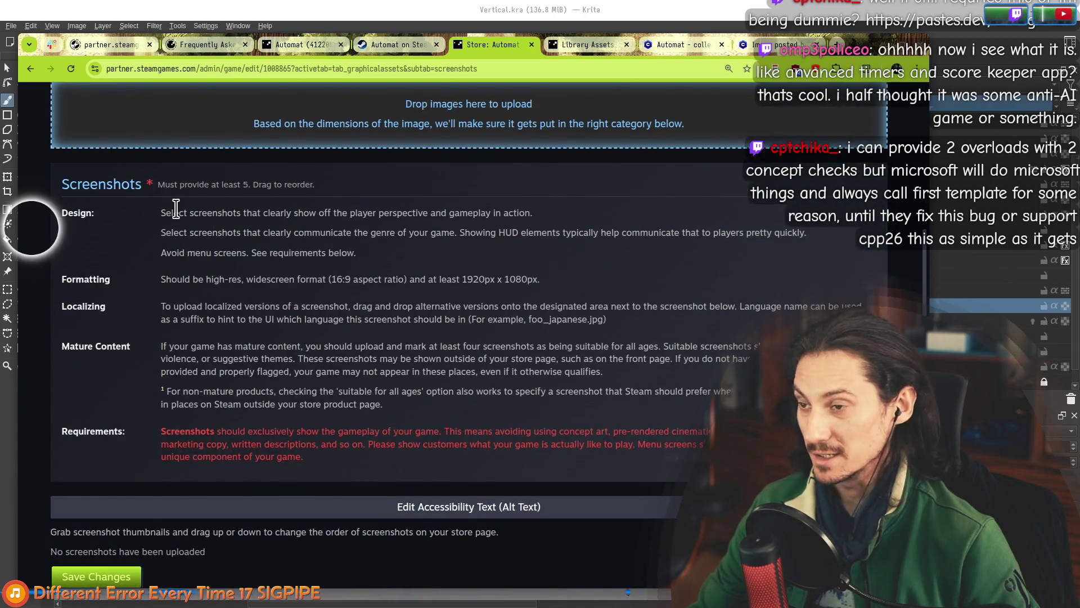
key("alt+Tab")
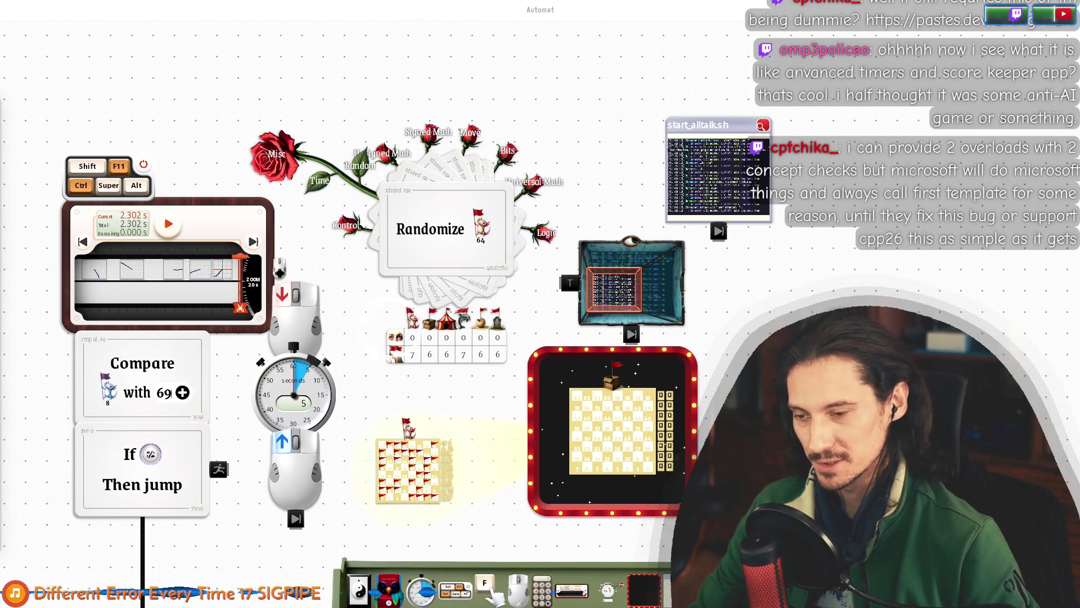
Nudge the terminal widget slightly up and right, then leave full screen and show the window overview.
scroll(521, 299, "down", 5)
scroll(338, 203, "up", 5)
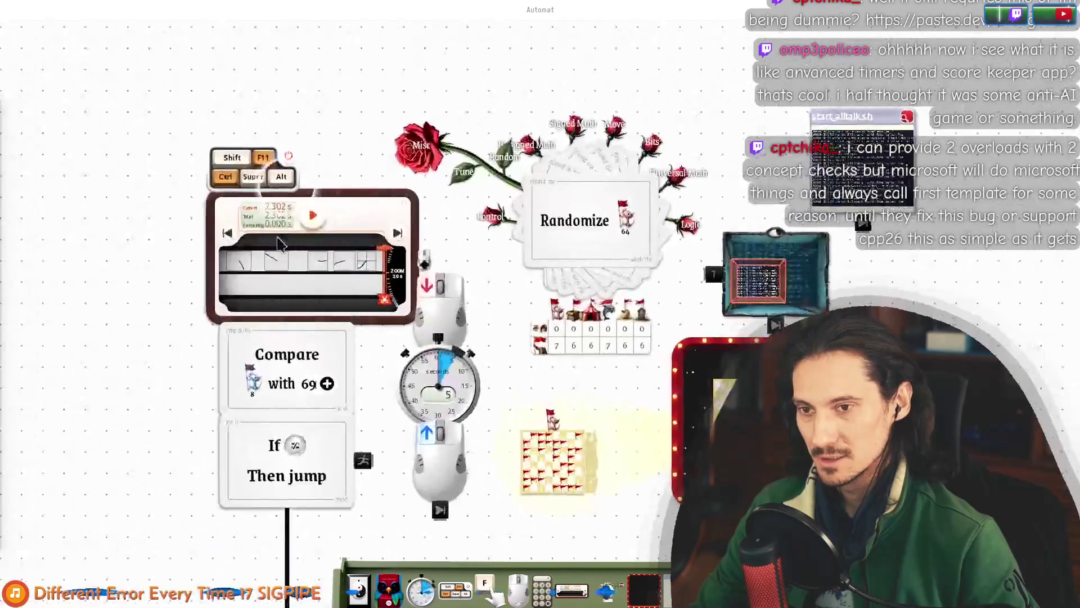
scroll(335, 211, "down", 4)
scroll(254, 191, "up", 4)
left_click_drag(859, 116, 879, 100)
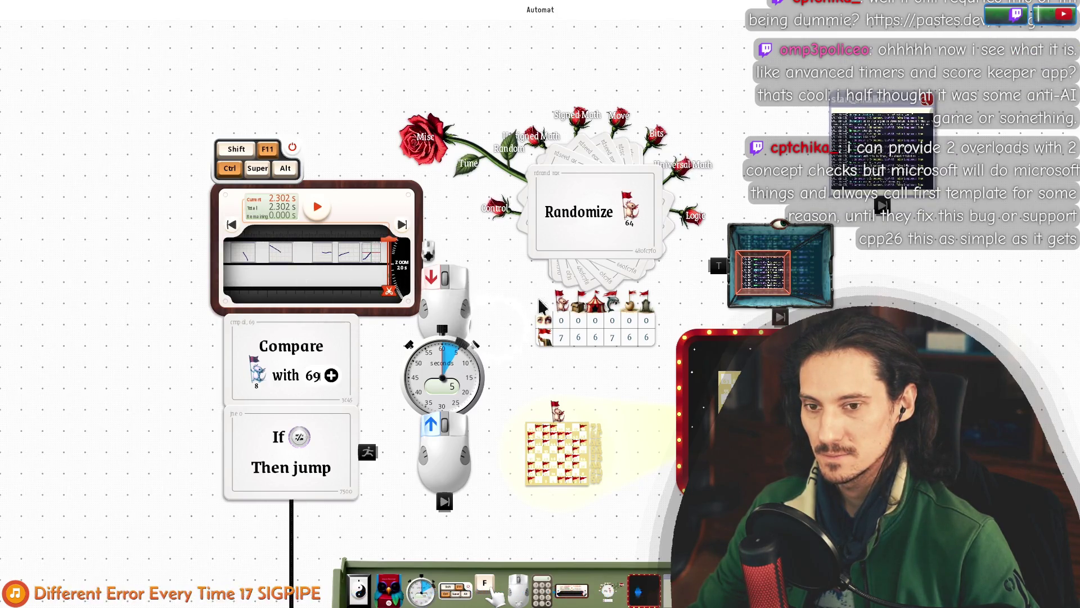
scroll(540, 307, "down", 4)
scroll(657, 279, "up", 4)
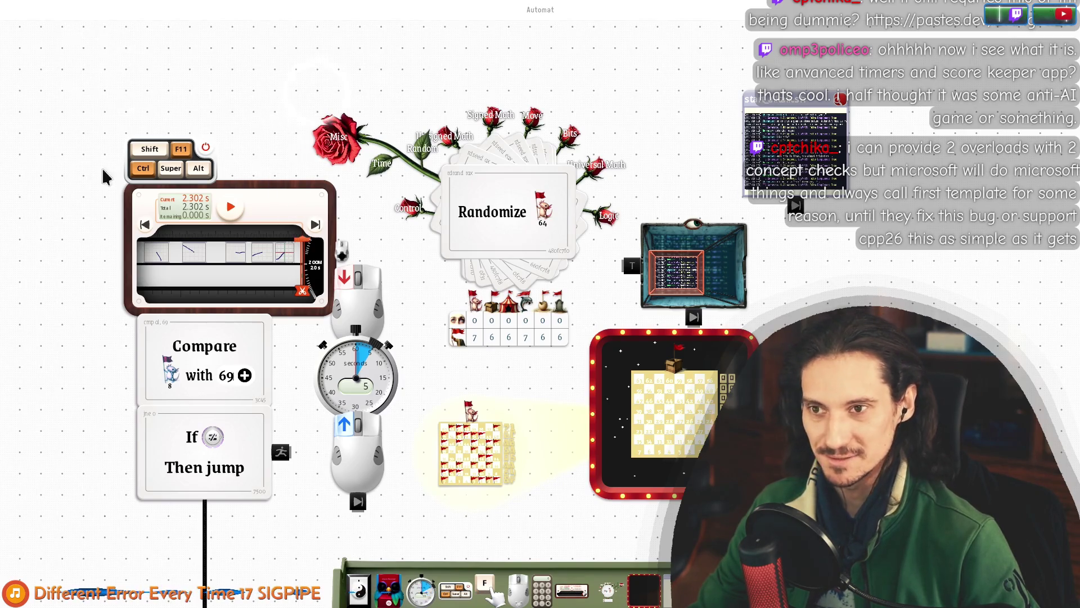
key("F11")
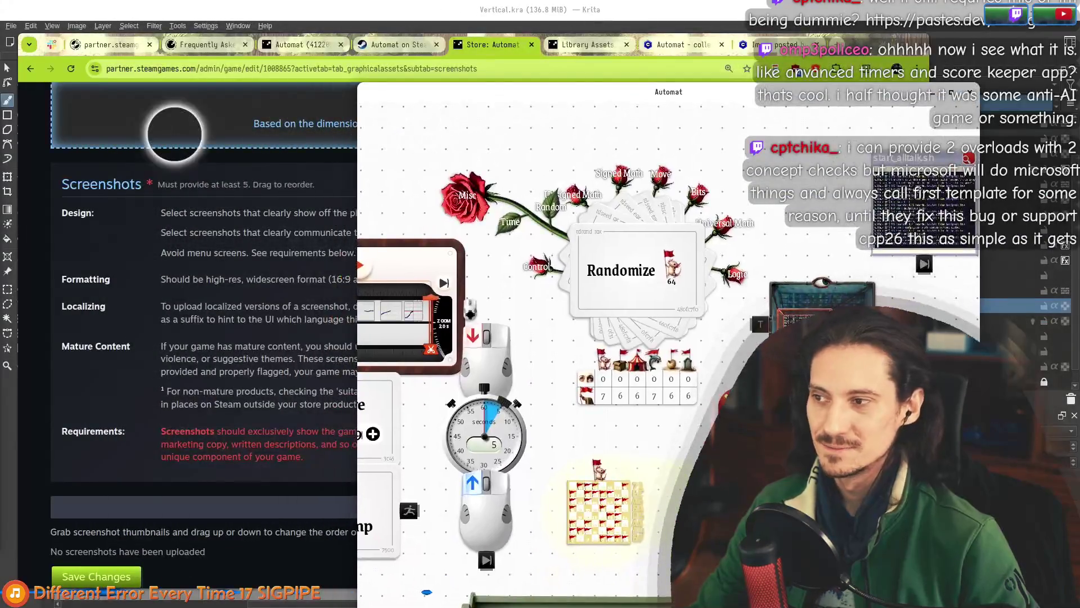
key("super")
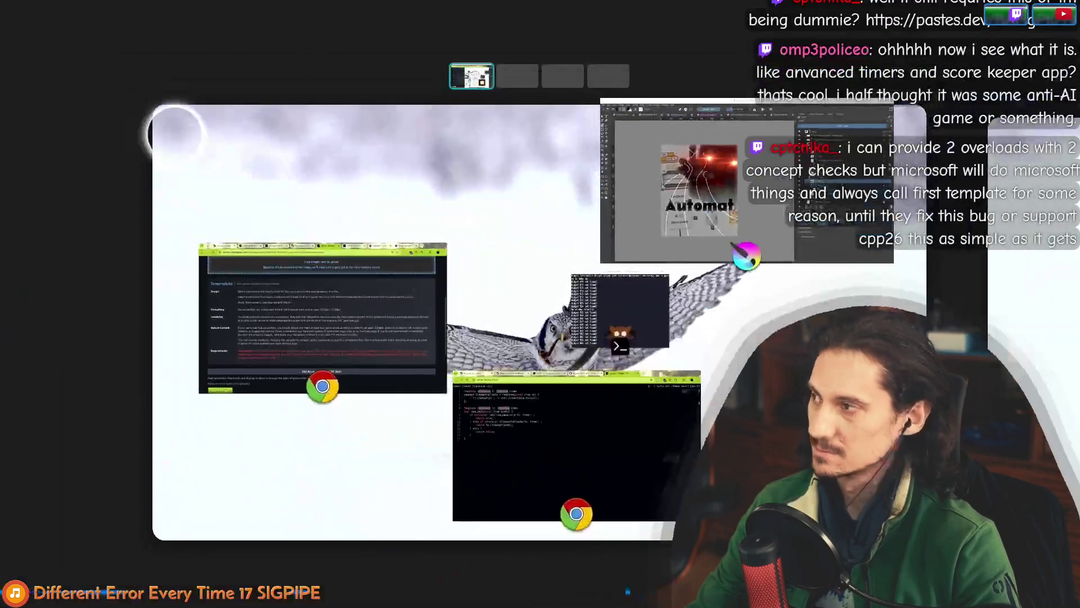
Close the window overview and drag the Automat window larger to cover the screen.
key("super")
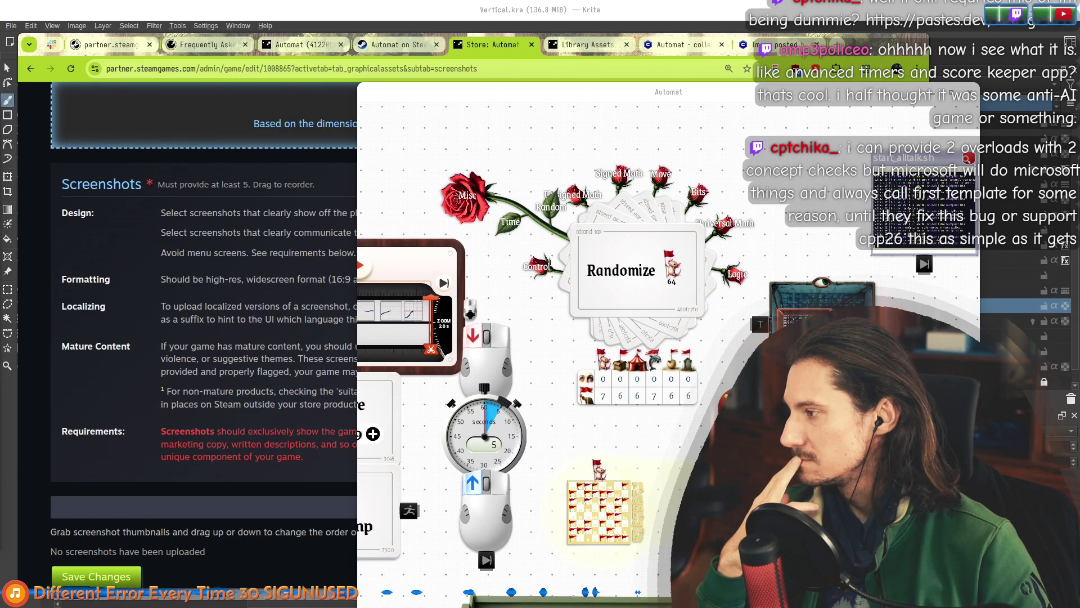
mouse_move(591, 104)
left_mouse_down()
mouse_move(378, 54)
mouse_move(383, 1)
left_mouse_up()
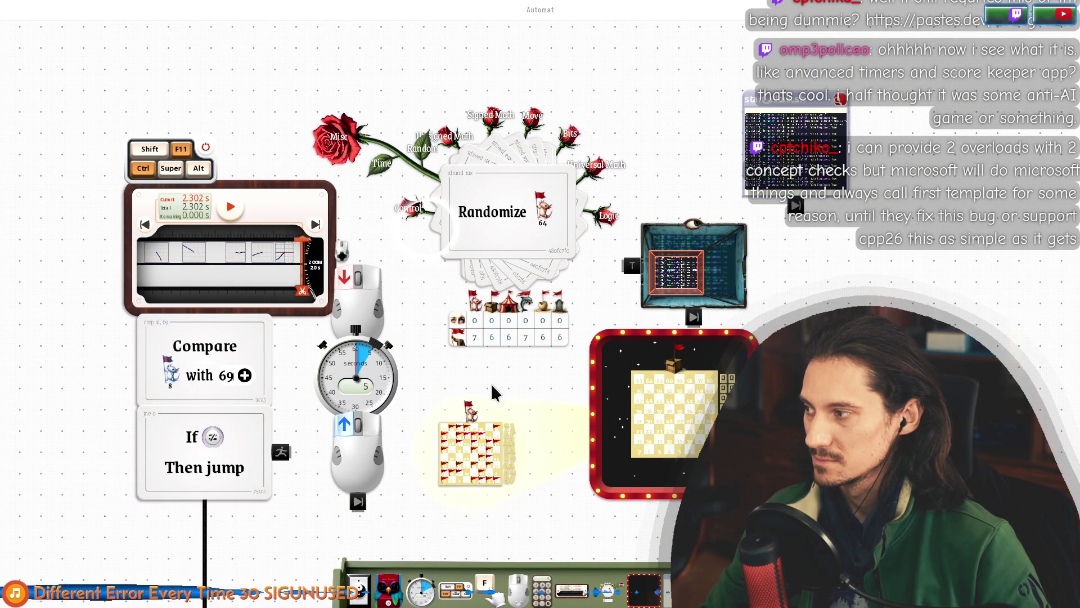
Check the Steam screenshot formatting requirements in the browser, then return to Automat.
scroll(408, 309, "down", 3)
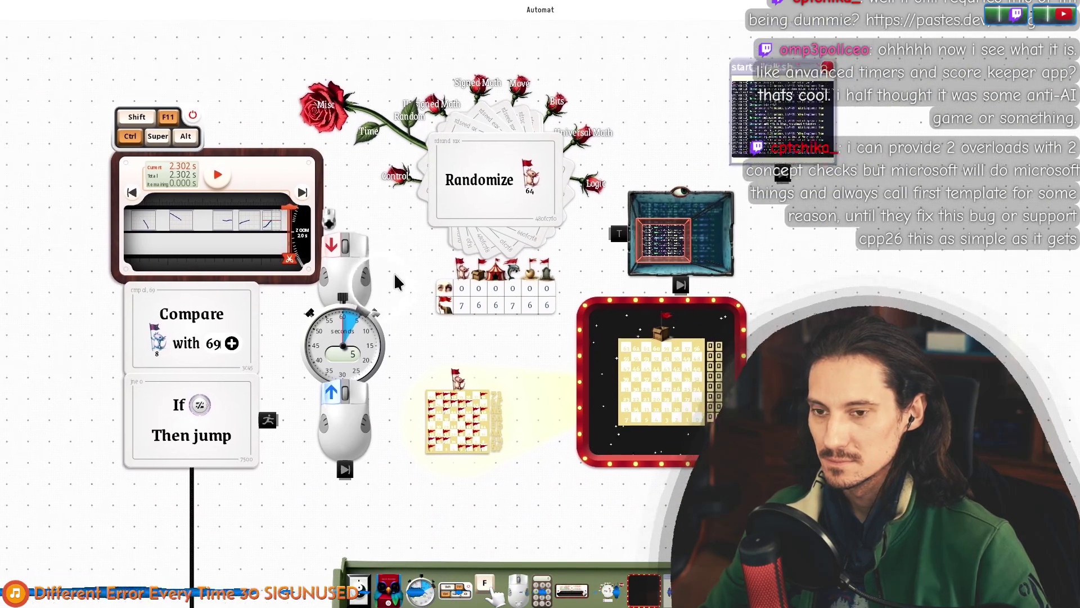
scroll(395, 287, "up", 3)
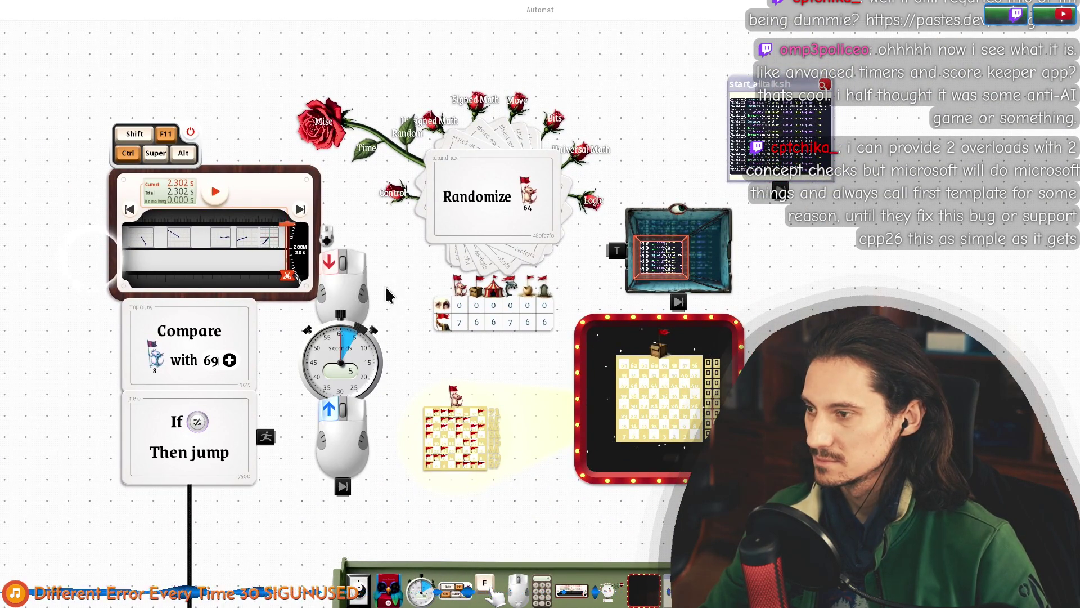
key("alt+Tab")
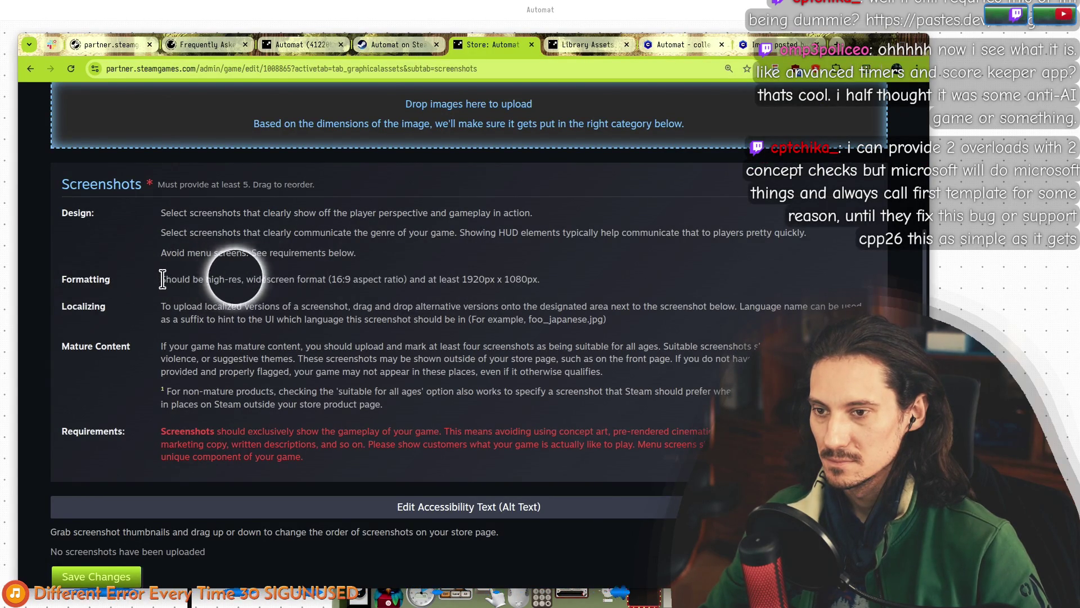
left_click_drag(162, 279, 539, 279)
key("alt+Tab")
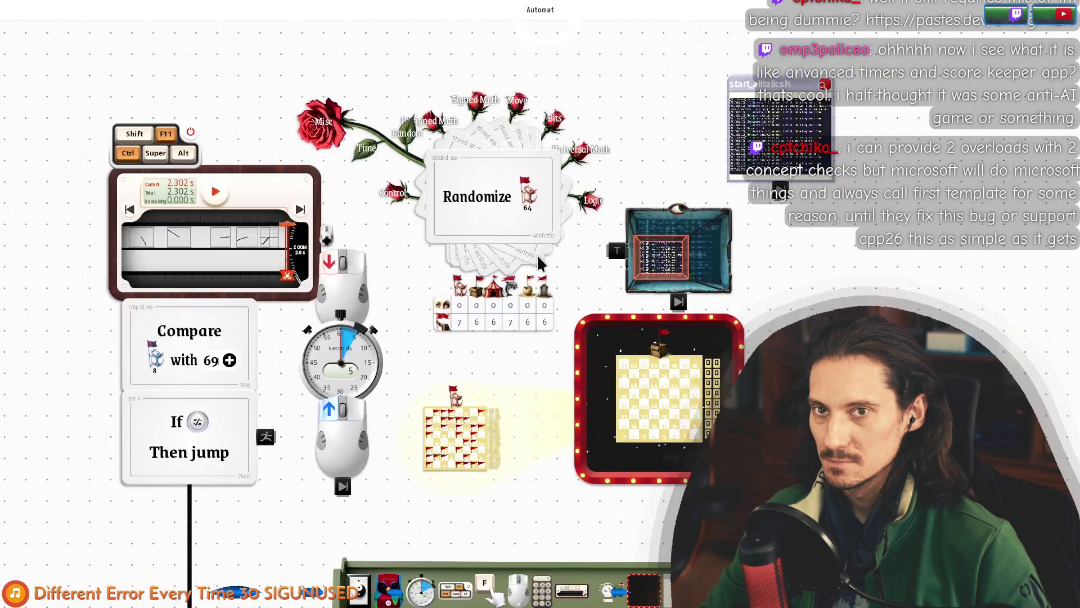
Resize the Automat window, make it full screen with F11, and pan to empty canvas.
mouse_move(585, 427)
left_mouse_down()
mouse_move(446, 363)
mouse_move(421, 359)
mouse_move(419, 370)
left_mouse_up()
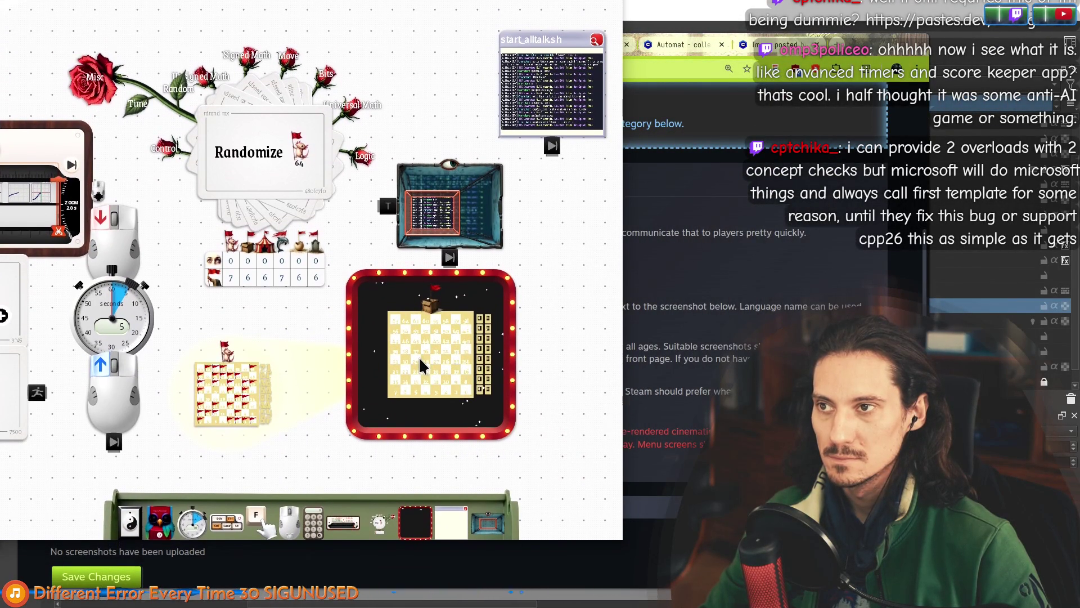
left_click_drag(623, 495, 632, 494)
key("F11")
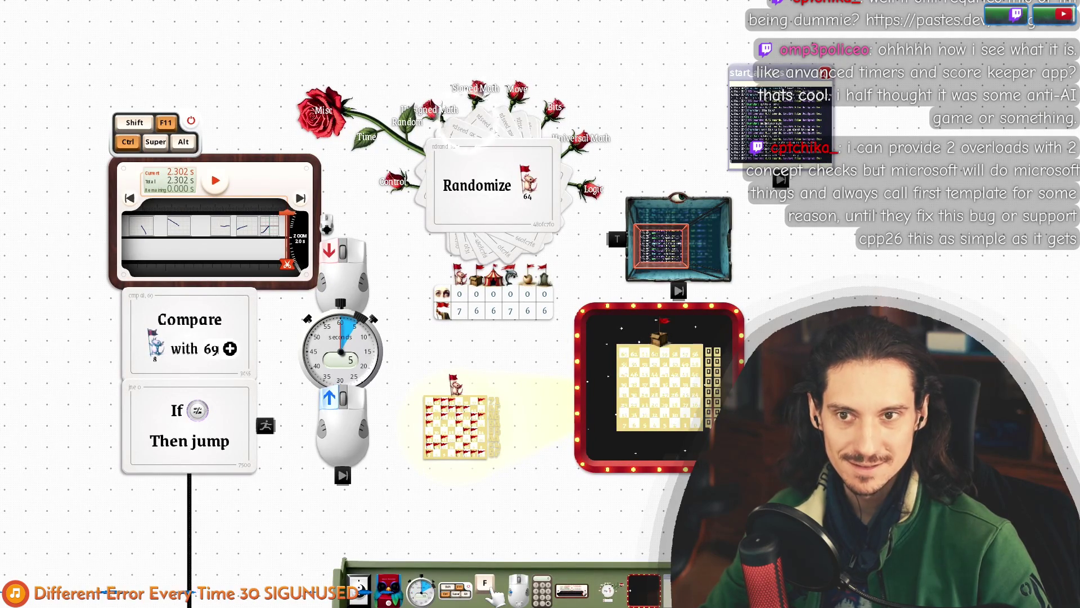
mouse_move(269, 180)
left_mouse_down()
mouse_move(599, 136)
mouse_move(991, 34)
mouse_move(1047, 31)
left_mouse_up()
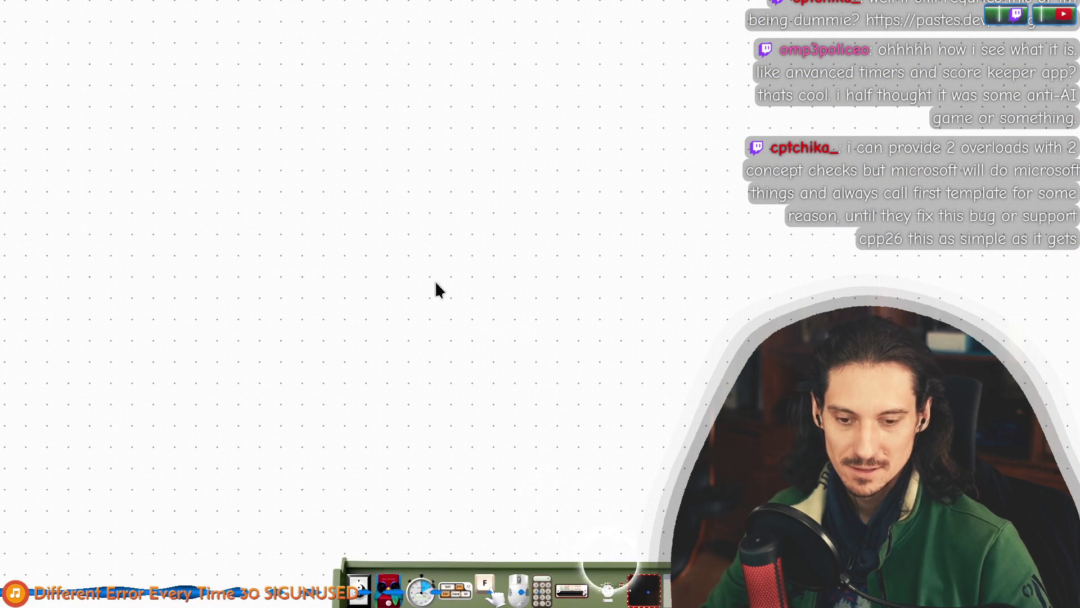
Place a Macro Recorder near the top left, record an 8.006 s macro of drawn strokes, and rewind it.
mouse_move(387, 585)
left_mouse_down()
mouse_move(285, 304)
mouse_move(238, 215)
mouse_move(252, 191)
left_mouse_up()
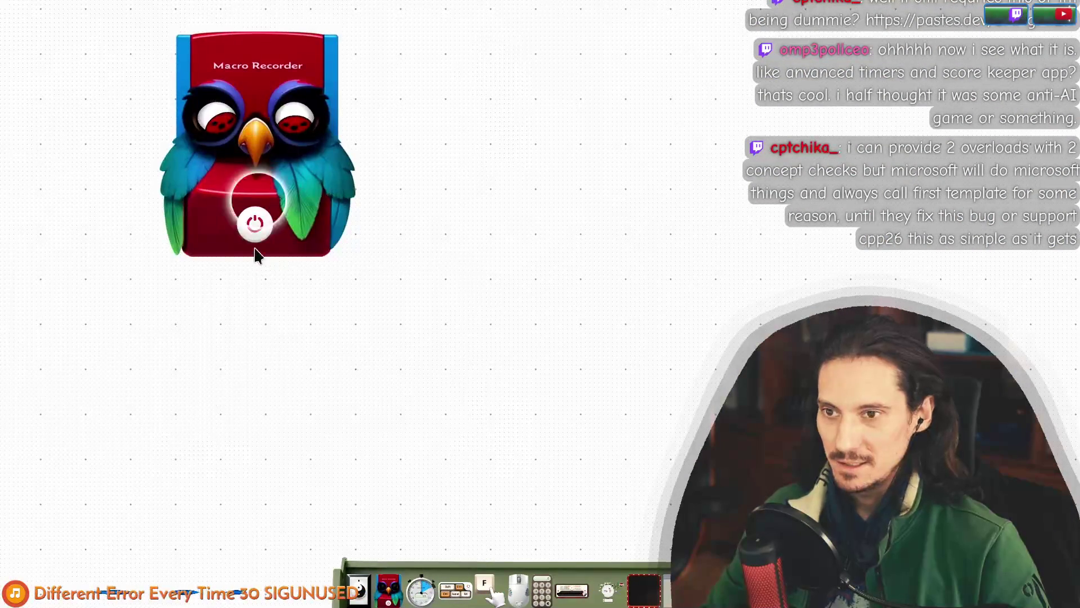
left_click(254, 225)
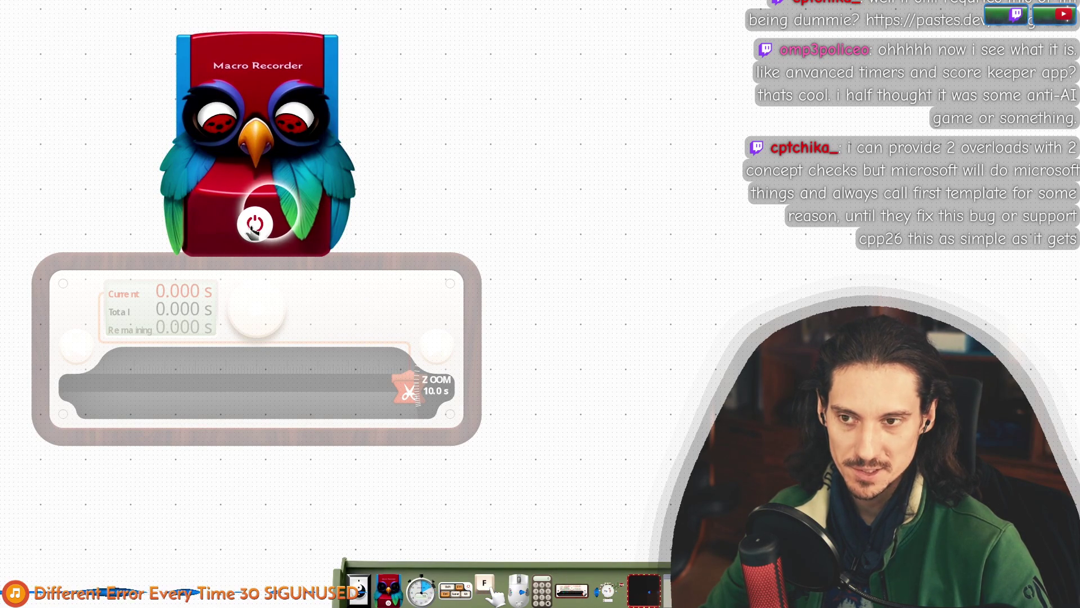
left_click(254, 225)
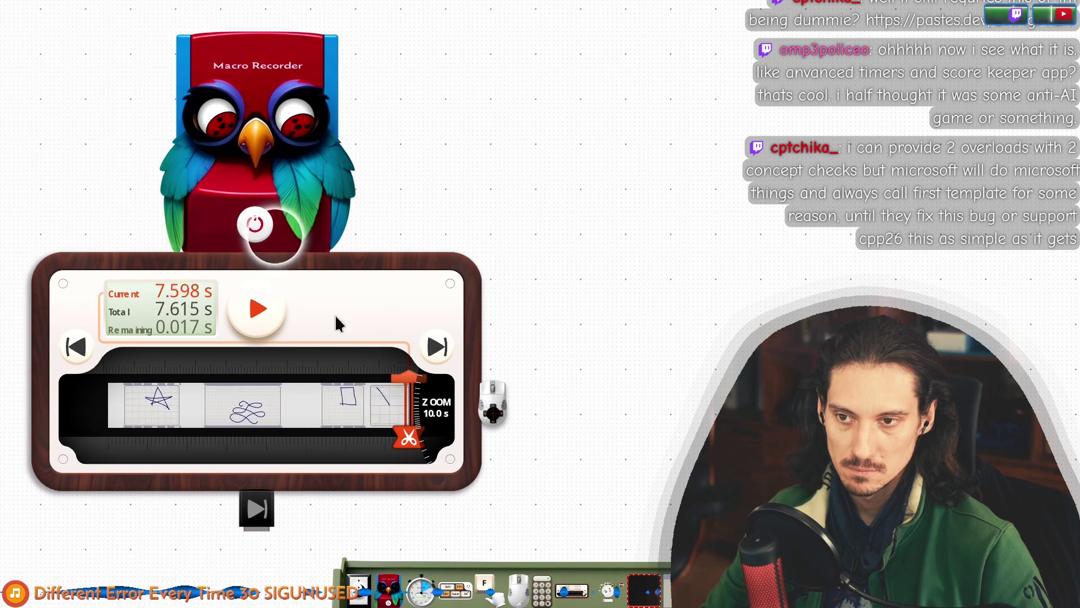
left_click(256, 228)
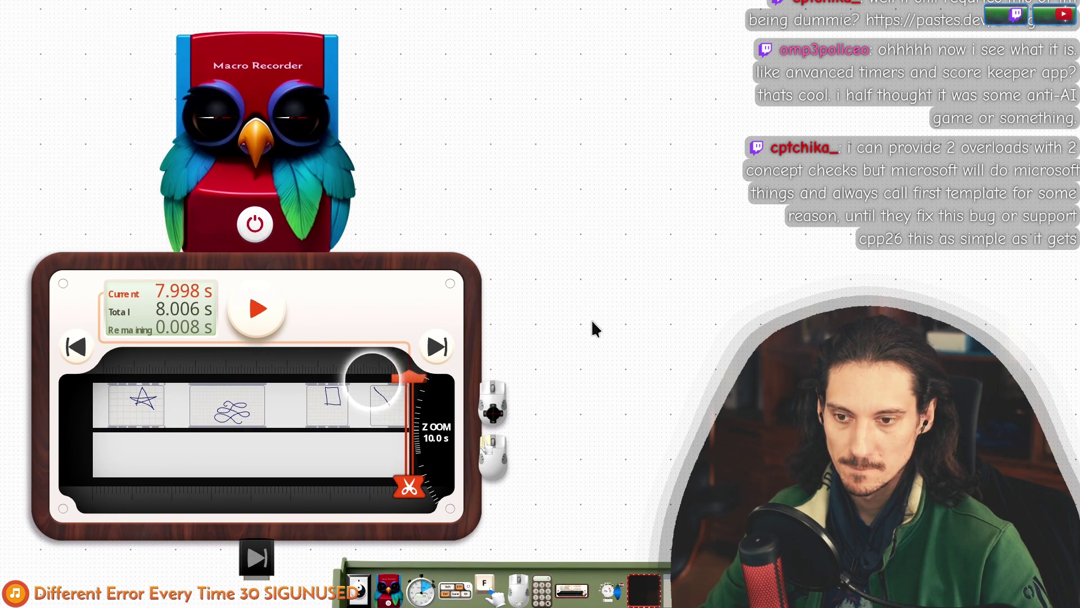
key("Home")
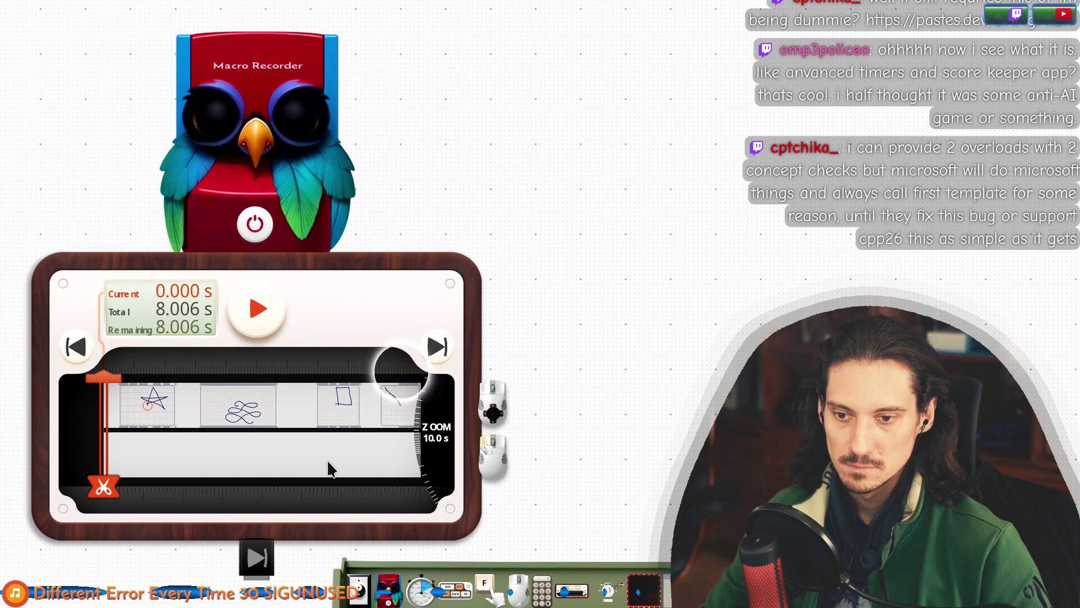
scroll(442, 450, "up", 2)
scroll(438, 445, "up", 1)
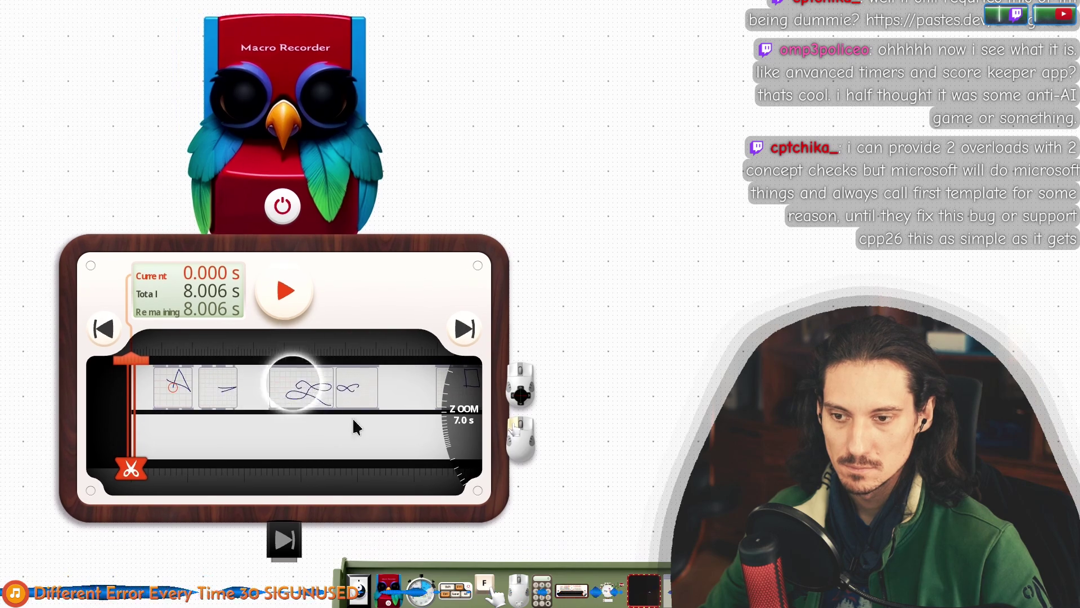
scroll(455, 387, "down", 3)
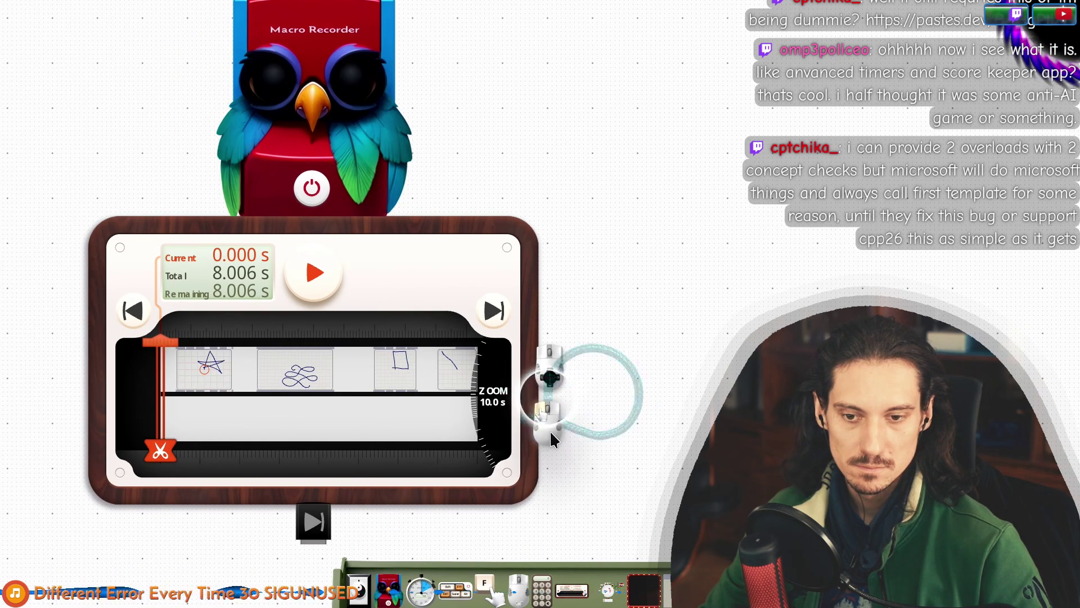
Pull the mouse widget out beside the player, recentre the canvas, and place a Ctrl+F11 shortcut widget.
mouse_move(554, 439)
left_mouse_down()
mouse_move(591, 443)
mouse_move(643, 423)
mouse_move(617, 527)
left_mouse_up()
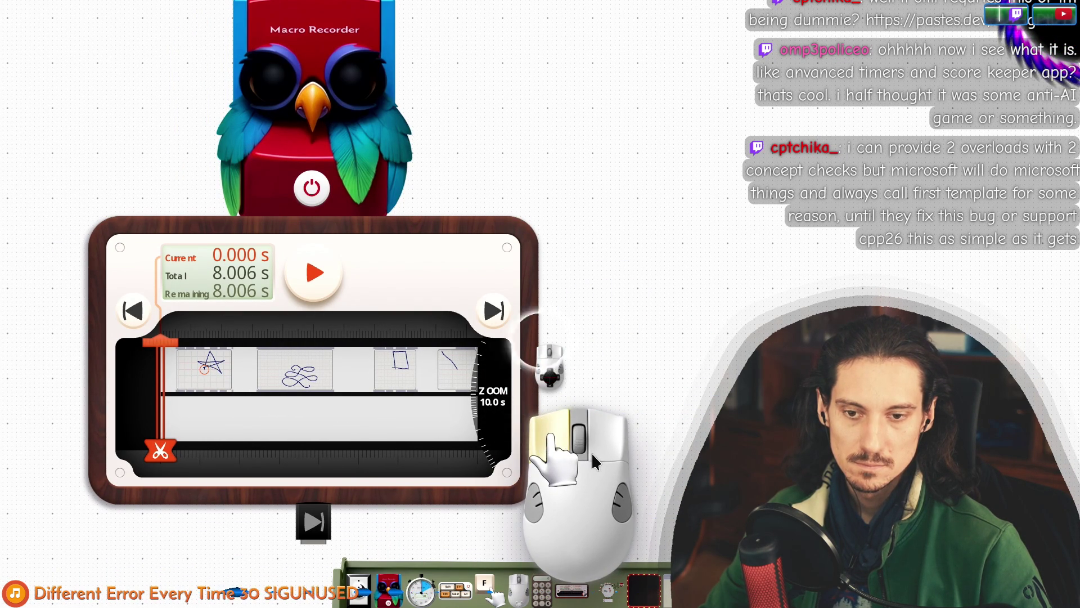
mouse_move(622, 259)
left_mouse_down()
mouse_move(690, 322)
mouse_move(670, 325)
mouse_move(626, 282)
mouse_move(641, 306)
mouse_move(665, 270)
mouse_move(698, 280)
mouse_move(607, 252)
mouse_move(576, 269)
left_mouse_up()
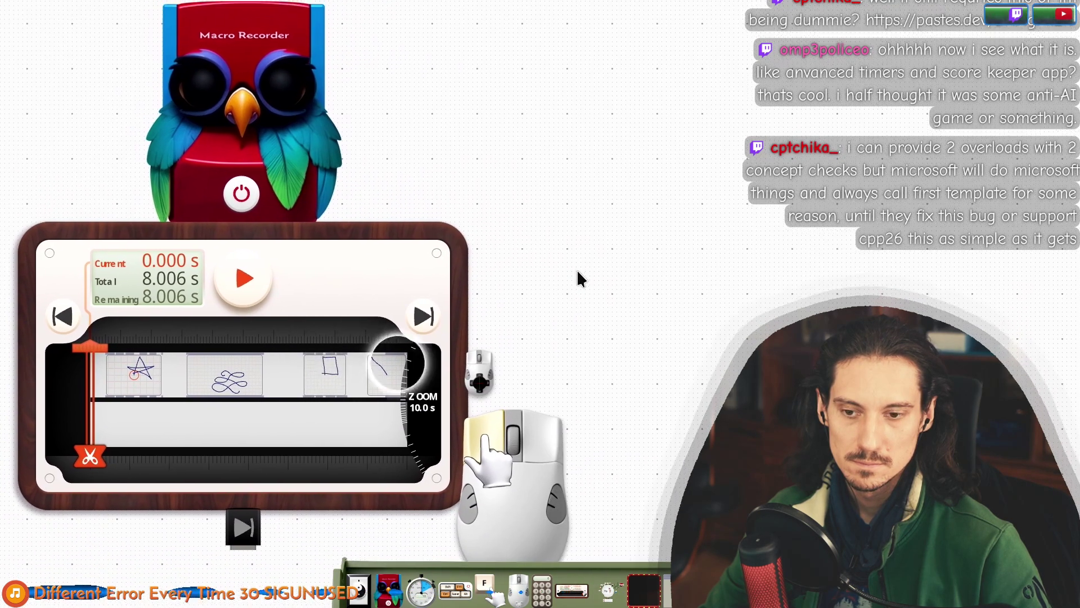
scroll(577, 271, "down", 2)
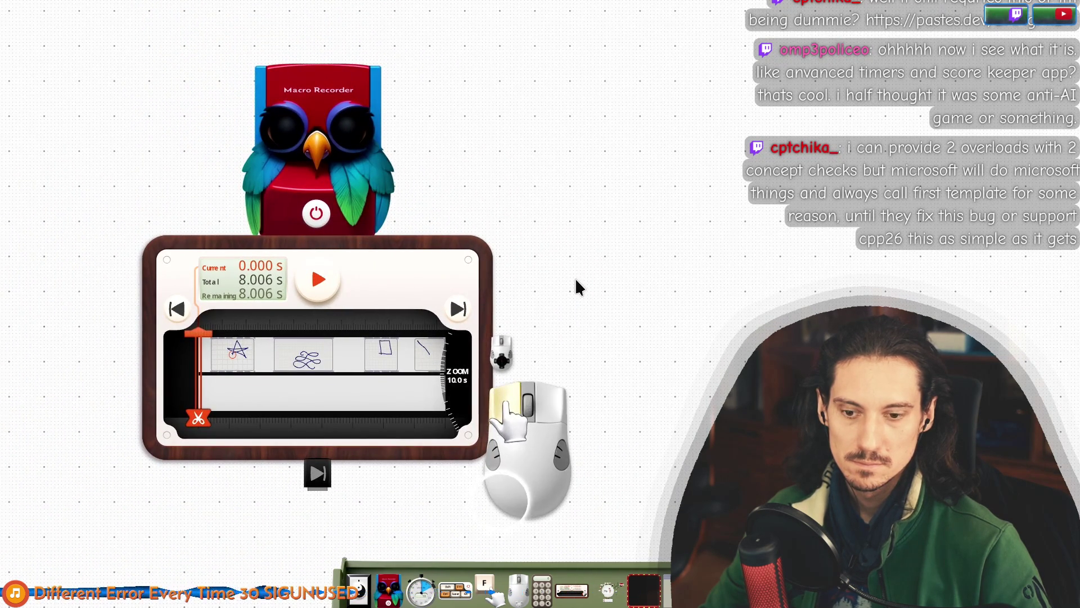
scroll(577, 282, "up", 2)
mouse_move(593, 296)
left_mouse_down()
mouse_move(577, 275)
mouse_move(591, 266)
left_mouse_up()
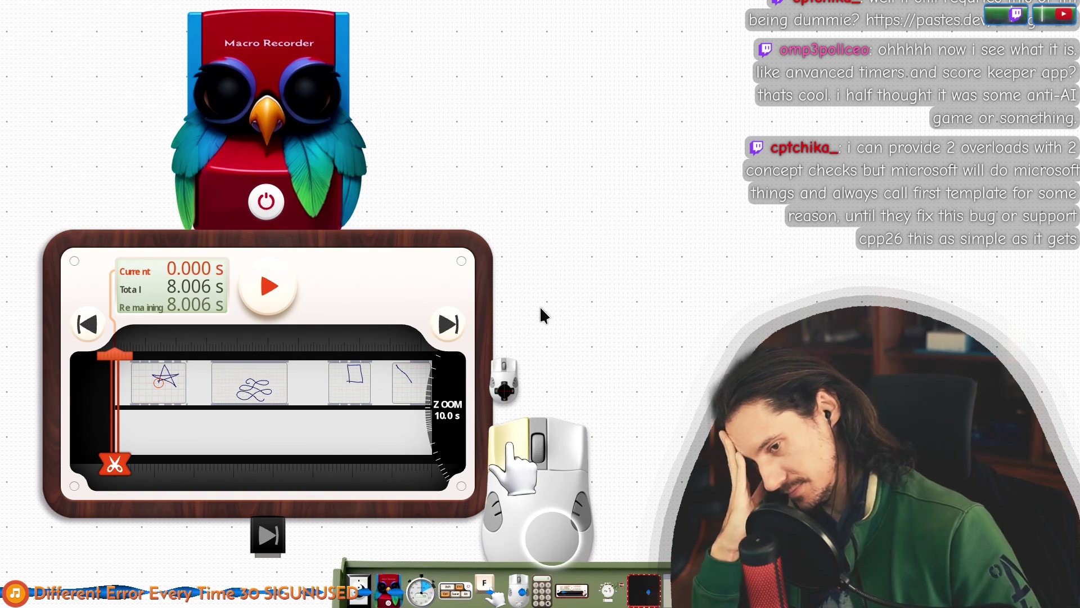
mouse_move(481, 574)
left_mouse_down()
mouse_move(767, 212)
mouse_move(757, 156)
left_mouse_up()
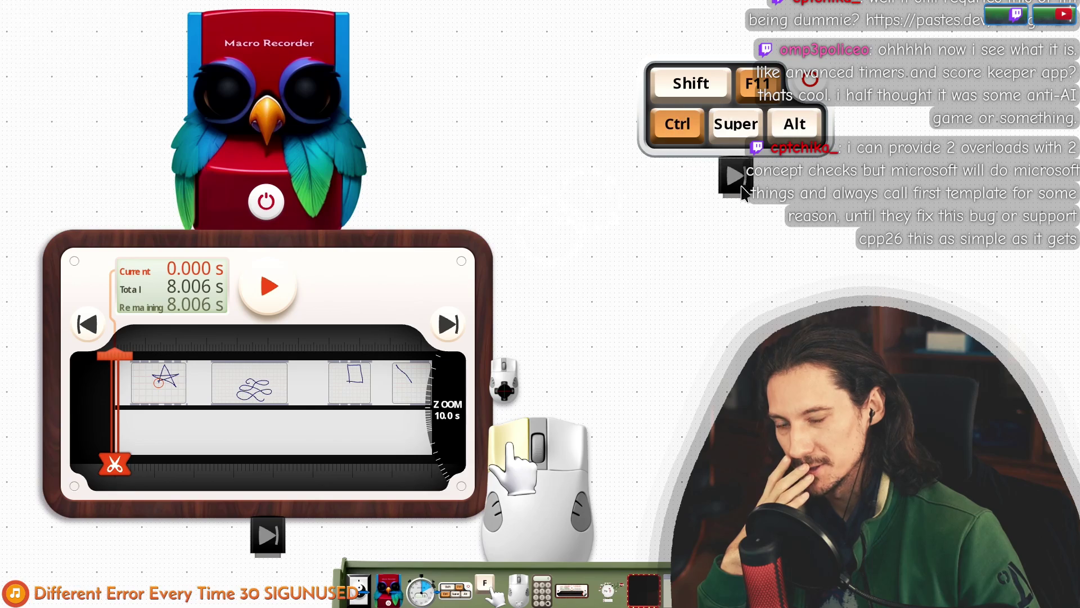
Cable the shortcut widget into the Macro Recorder and shift the recorder group into place.
mouse_move(832, 159)
left_mouse_down()
mouse_move(855, 170)
mouse_move(926, 270)
left_mouse_up()
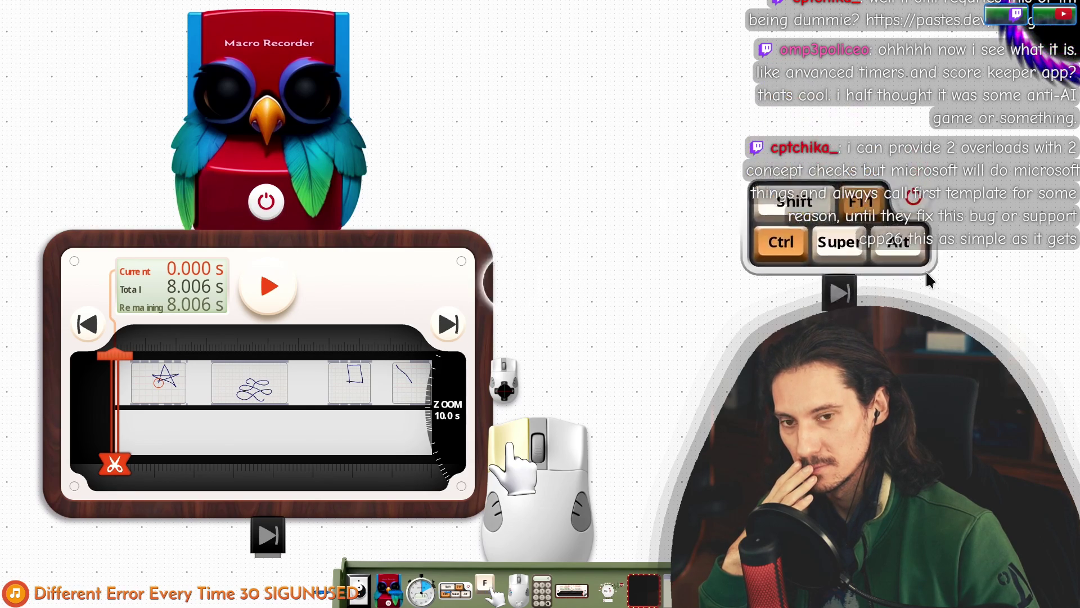
left_click_drag(838, 286, 422, 272)
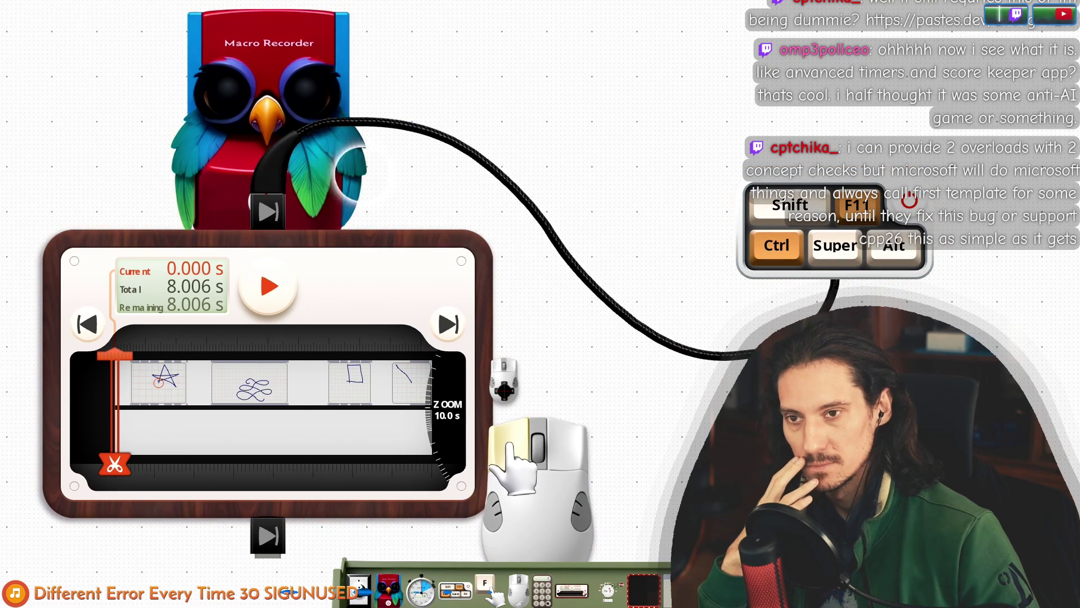
left_click(233, 205)
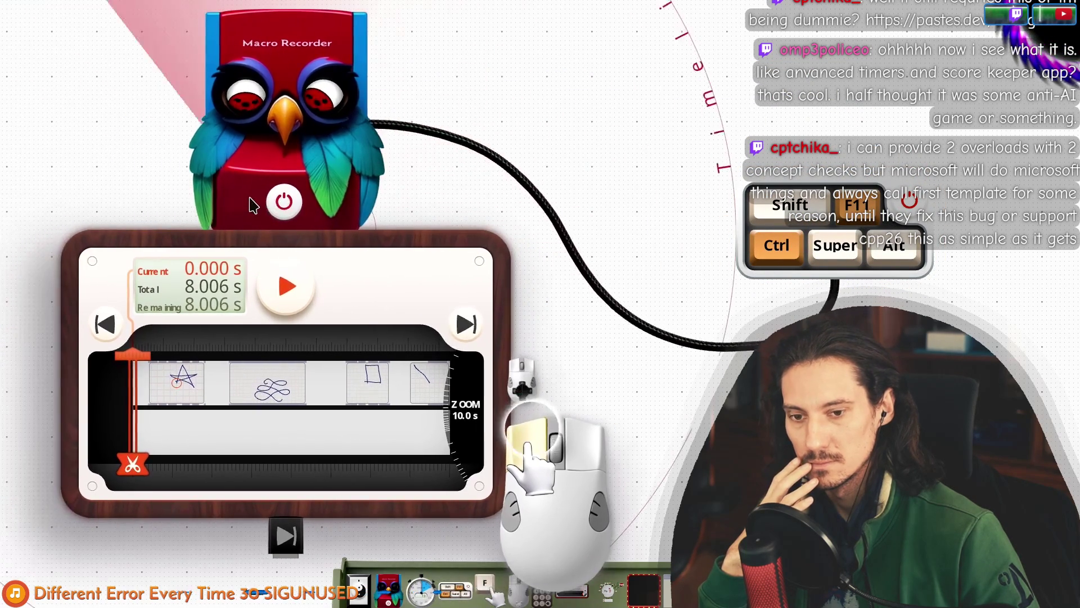
mouse_move(236, 256)
left_mouse_down()
mouse_move(239, 242)
mouse_move(141, 208)
mouse_move(46, 222)
mouse_move(52, 201)
mouse_move(89, 186)
left_mouse_up()
mouse_move(444, 271)
left_mouse_down()
mouse_move(480, 210)
mouse_move(502, 212)
mouse_move(506, 235)
mouse_move(484, 229)
mouse_move(494, 251)
mouse_move(477, 248)
left_mouse_up()
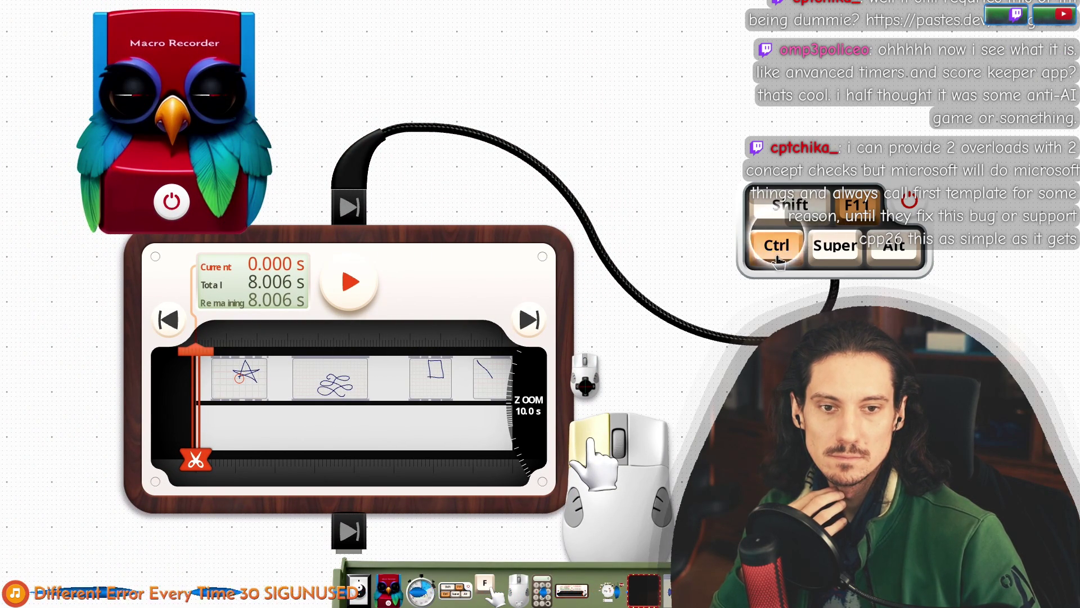
Set the shortcut's modifiers to Shift only, with Ctrl and Alt off, making it Shift+Q.
left_click(798, 246)
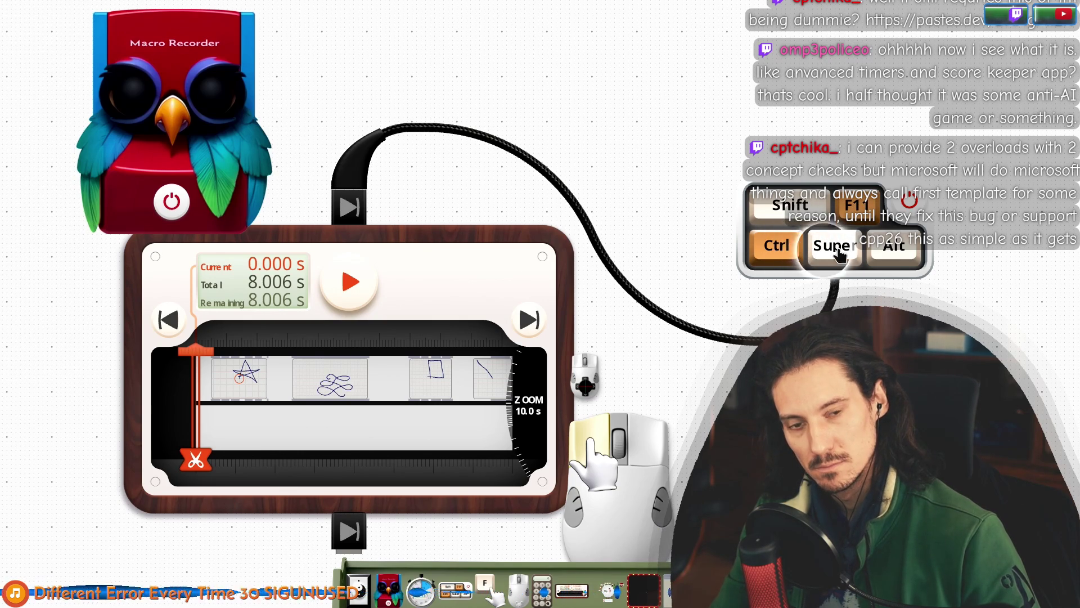
left_click(783, 217)
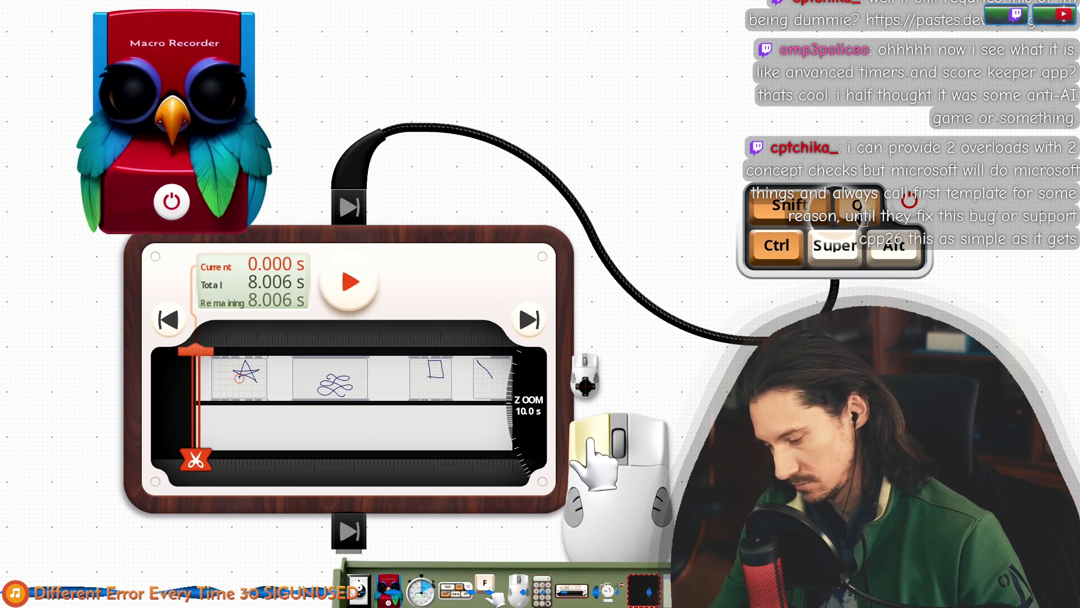
left_click(784, 253)
left_click(786, 256)
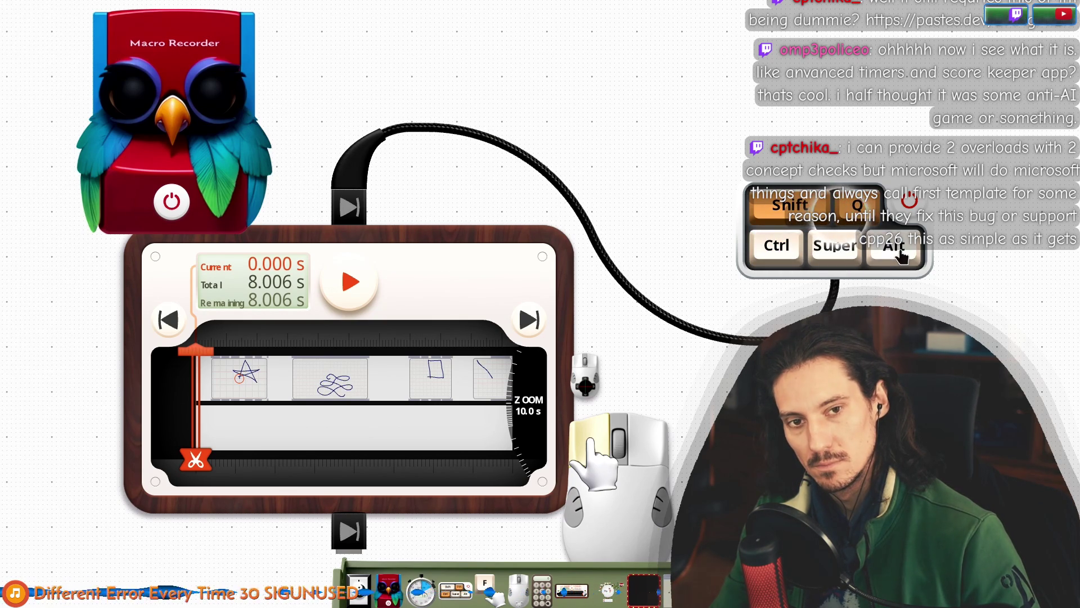
left_click(897, 248)
left_click(897, 245)
mouse_move(937, 239)
left_mouse_down()
mouse_move(907, 216)
mouse_move(876, 163)
mouse_move(880, 130)
mouse_move(897, 128)
left_mouse_up()
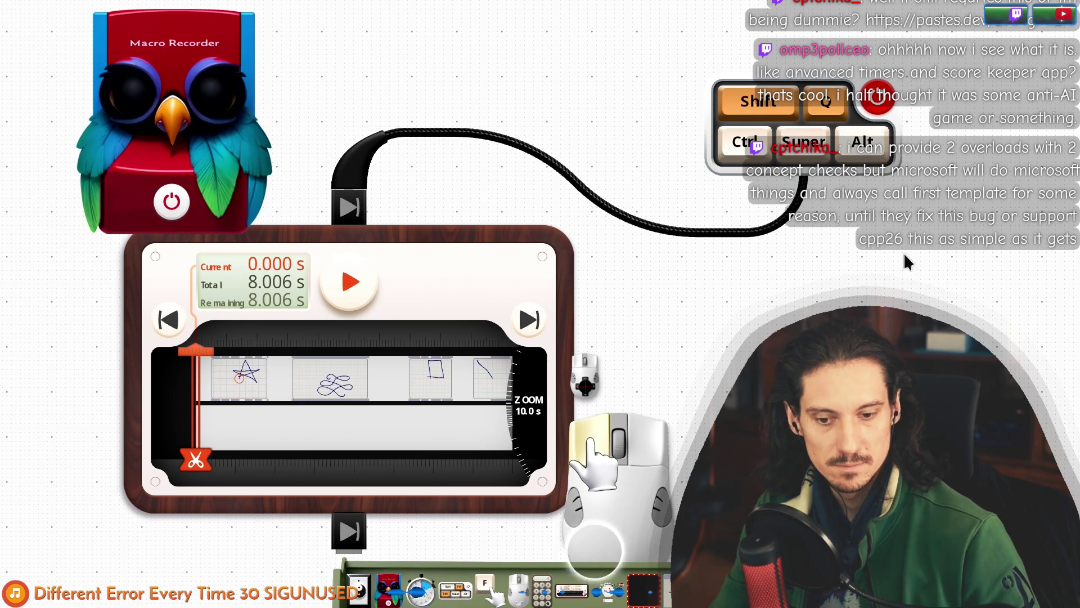
Shrink the large mouse widget to an icon, then restore it to full size.
scroll(798, 309, "down", 3)
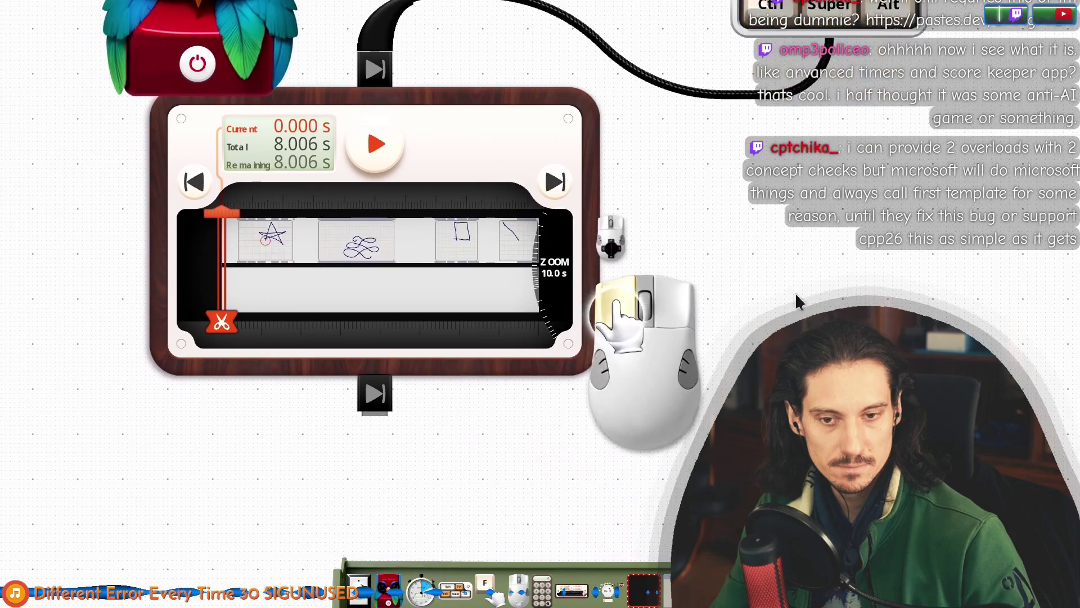
right_click(584, 435)
left_click(580, 483)
right_click(567, 331)
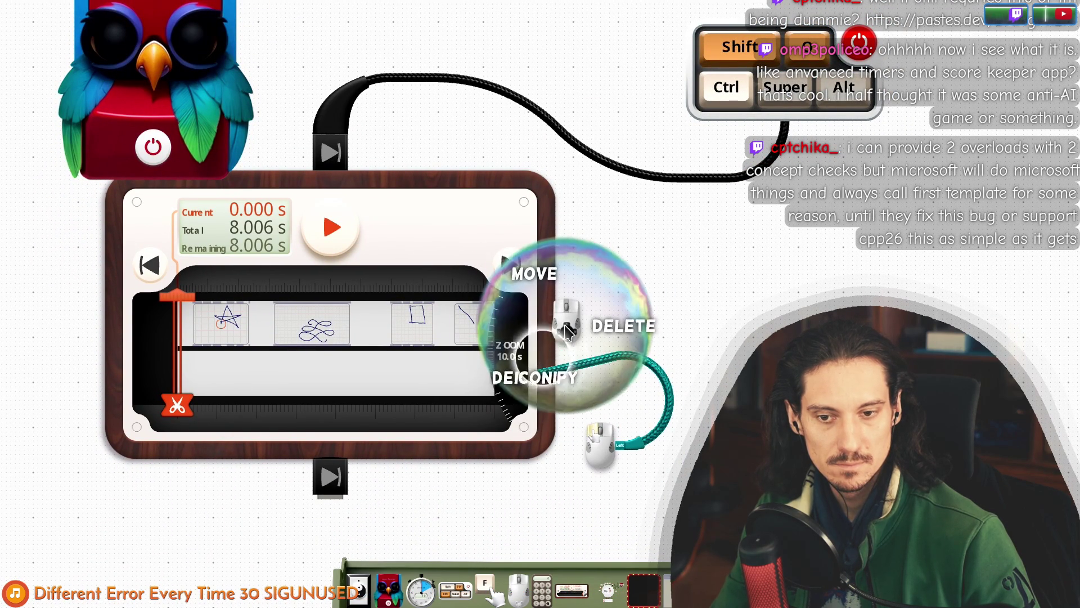
left_click(535, 377)
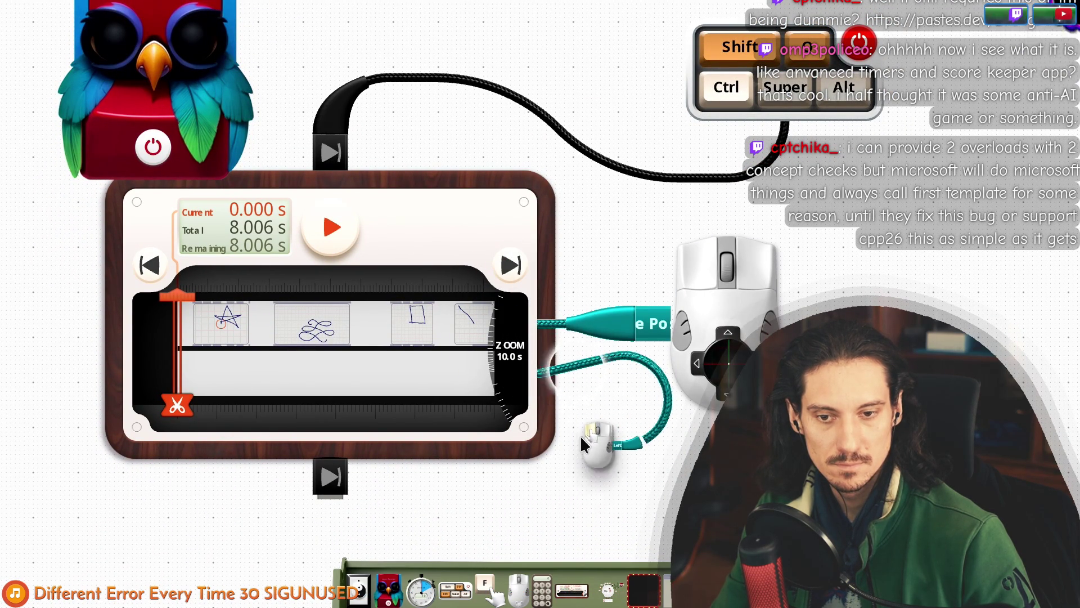
Move the small mouse widget below the player and the large one left, then start recording.
left_click_drag(583, 444, 561, 383)
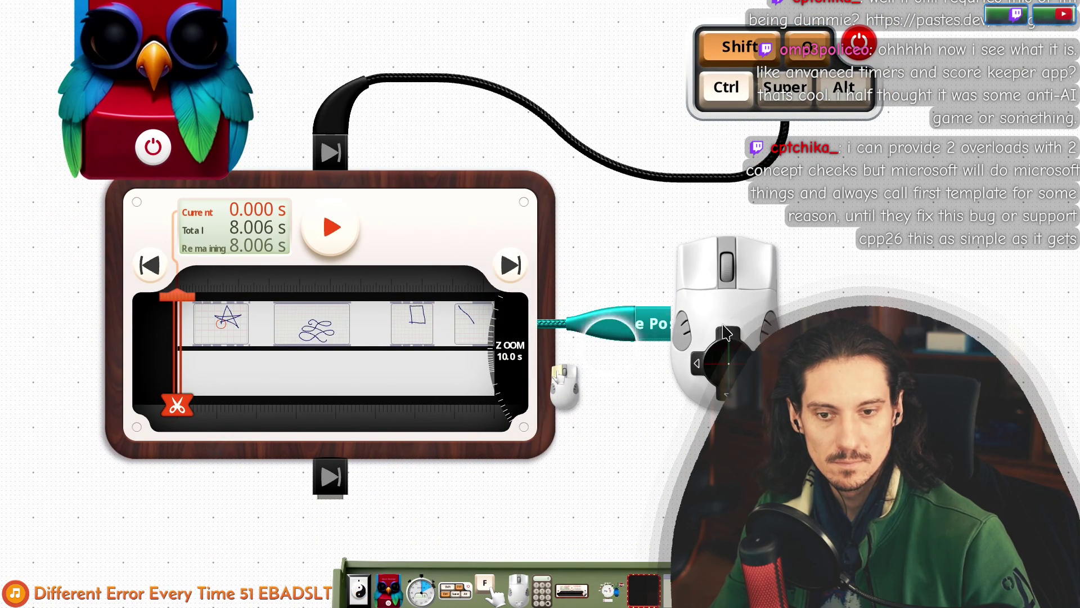
left_click_drag(572, 387, 565, 433)
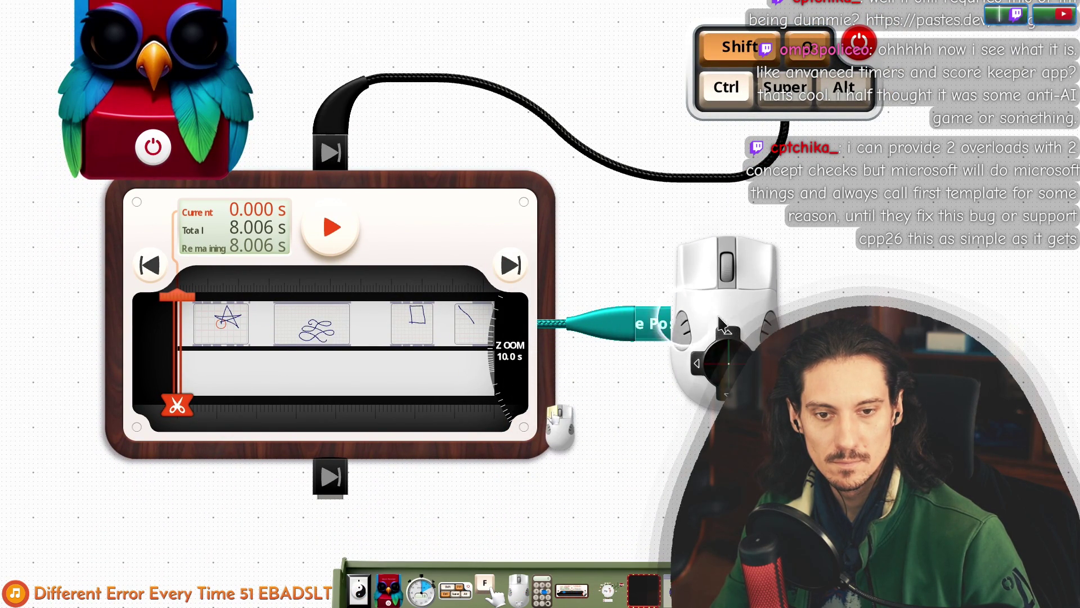
left_click_drag(720, 324, 616, 301)
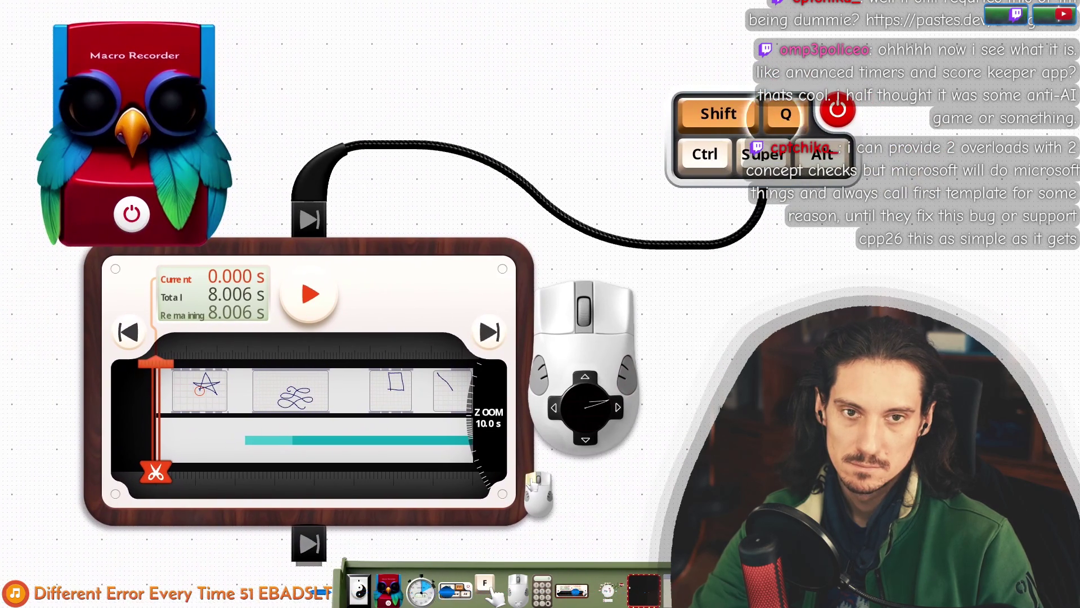
left_click(151, 225)
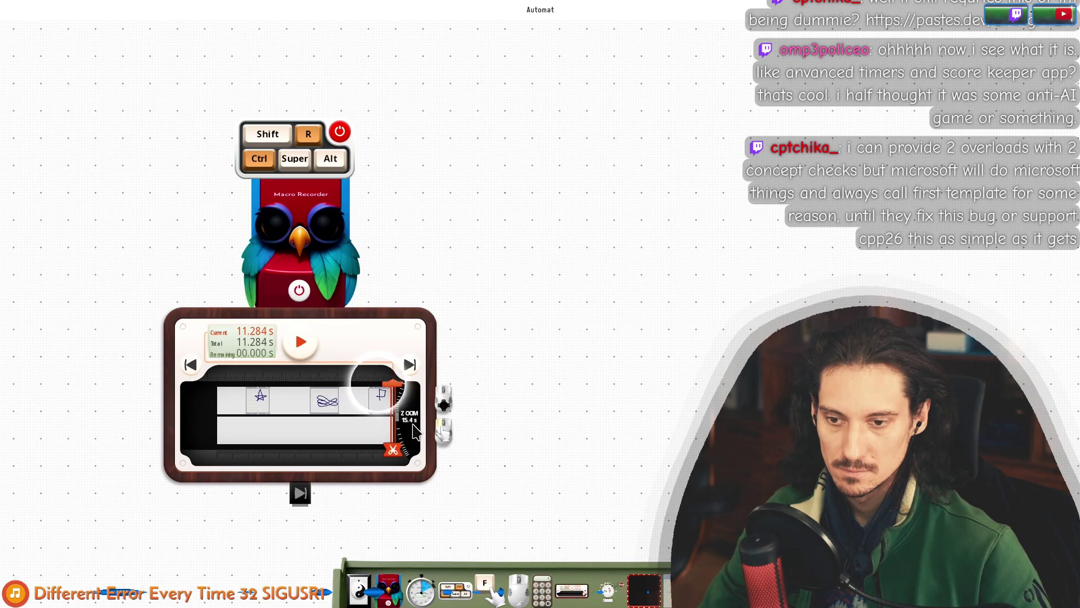
Add a second shortcut widget set to Shift+E, enable it, and cable it to the player.
scroll(415, 432, "up", 3)
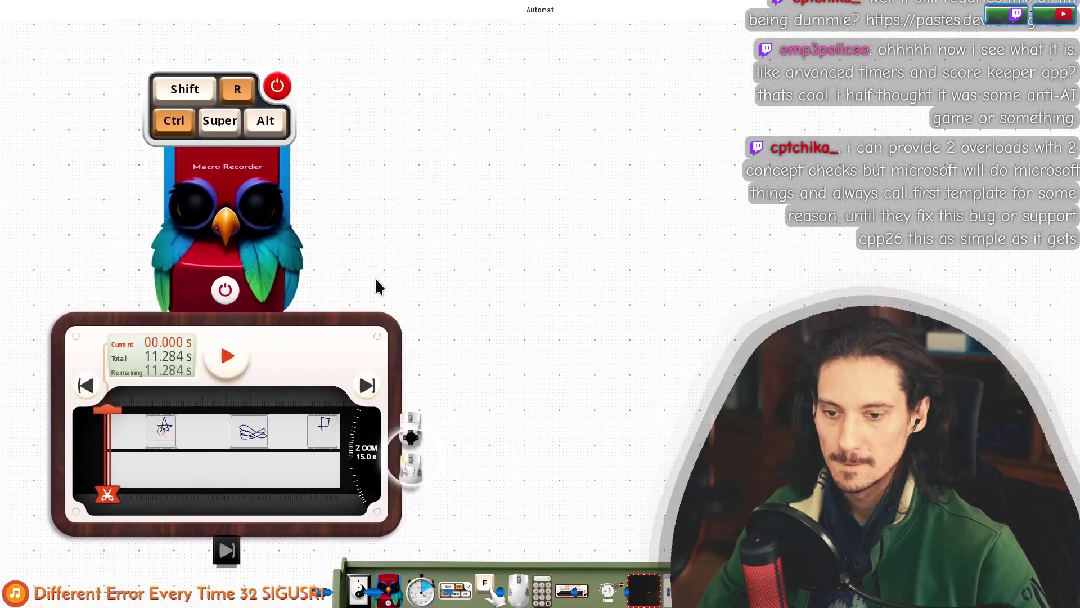
mouse_move(479, 588)
left_mouse_down()
mouse_move(495, 569)
mouse_move(556, 313)
mouse_move(602, 236)
left_mouse_up()
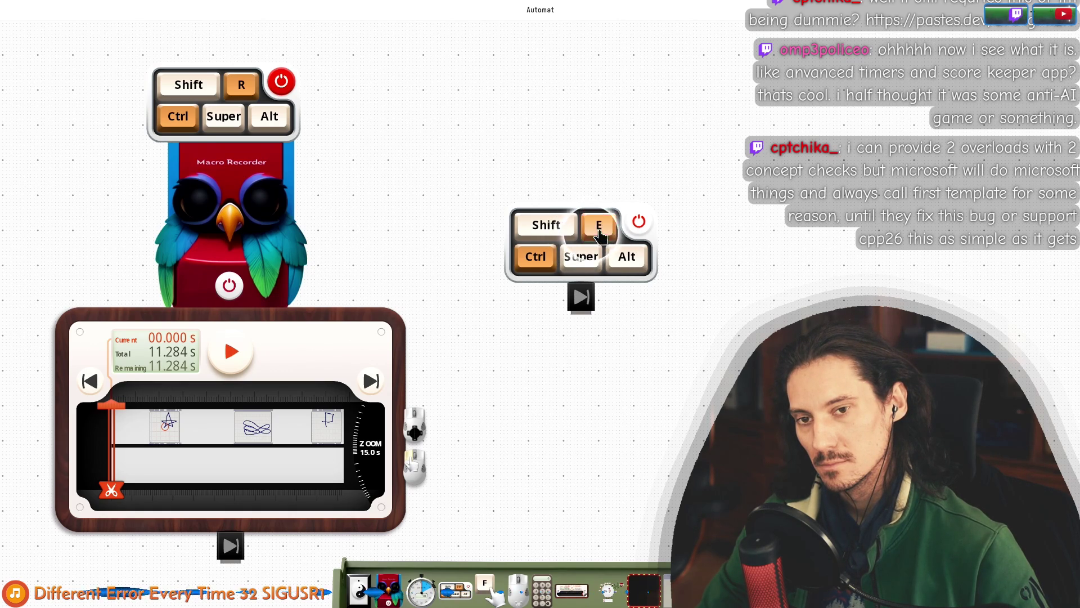
left_click(543, 258)
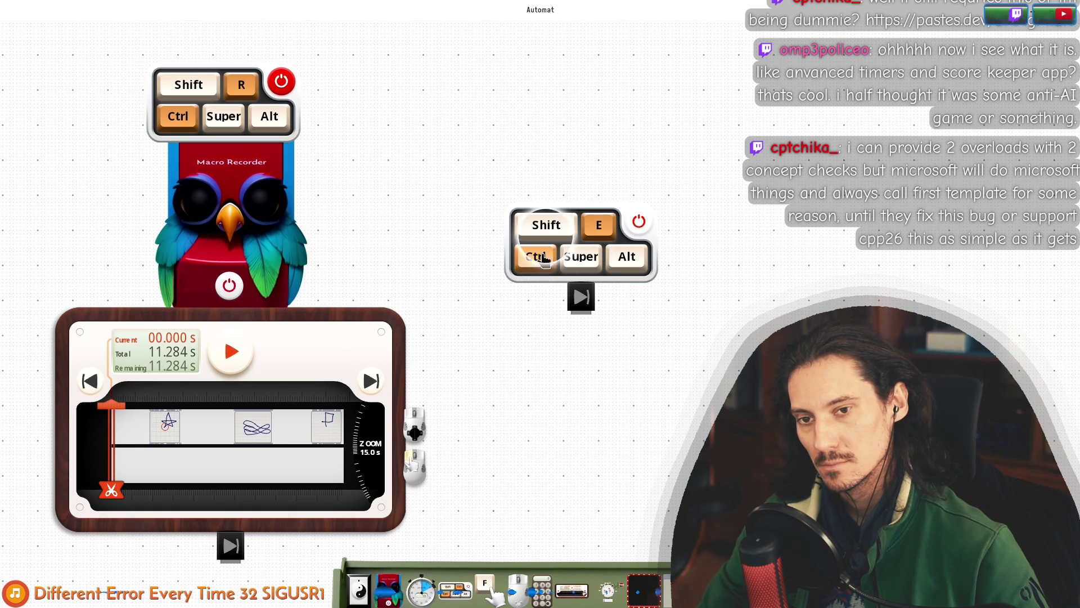
left_click(637, 222)
mouse_move(595, 302)
left_mouse_down()
mouse_move(389, 315)
mouse_move(228, 295)
mouse_move(210, 332)
mouse_move(238, 350)
left_mouse_up()
Rearrange the recorder, player, Shift+E widget and Ctrl+R shortcut on the canvas.
mouse_move(199, 261)
left_mouse_down()
mouse_move(140, 292)
mouse_move(119, 289)
left_mouse_up()
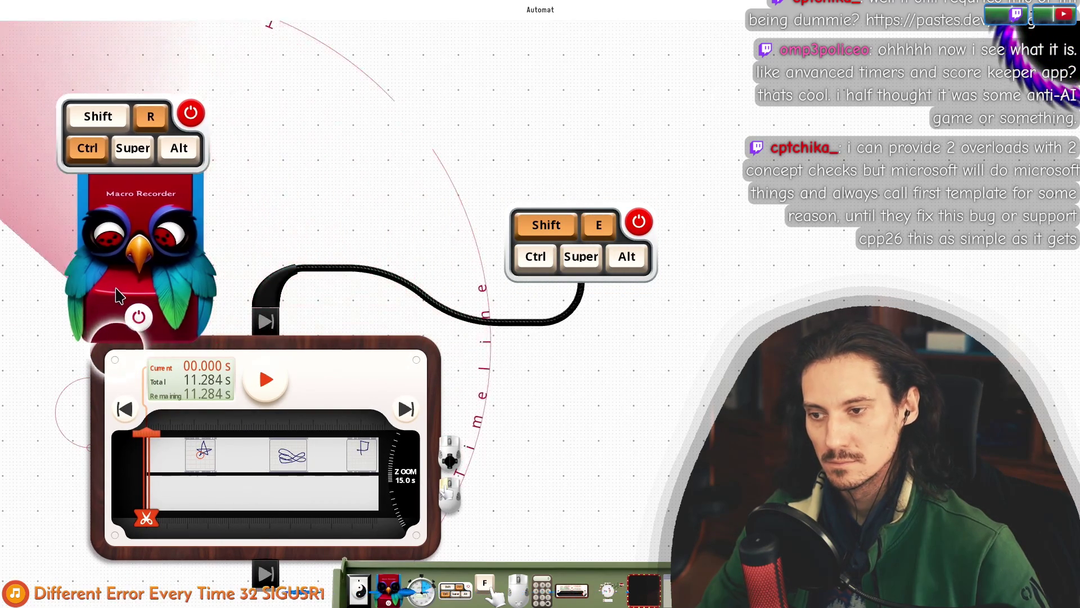
left_click_drag(543, 283, 608, 302)
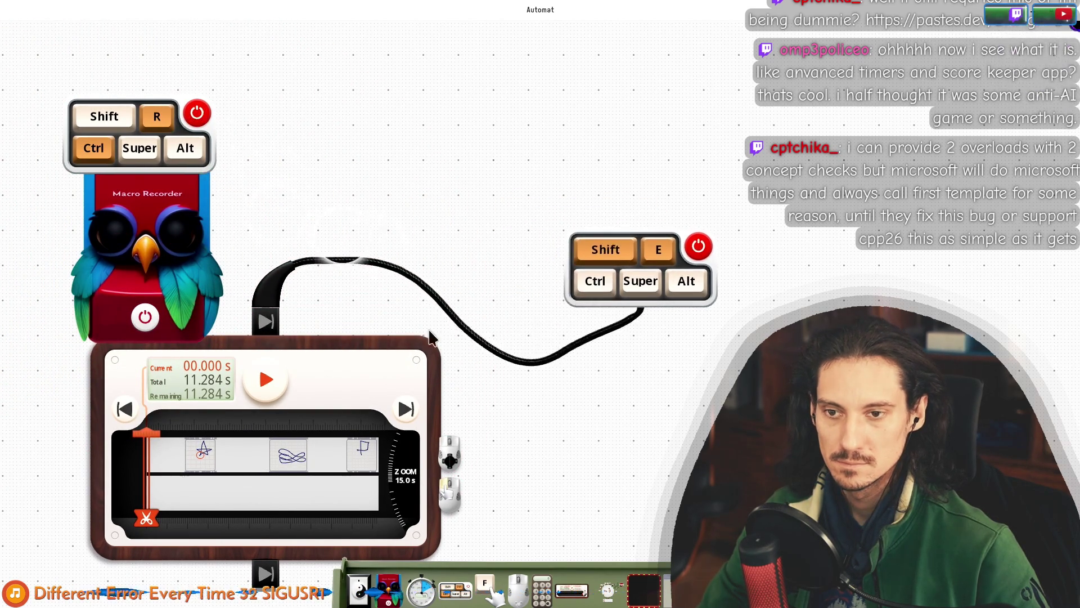
scroll(377, 278, "up", 2)
left_click_drag(376, 277, 498, 219)
scroll(501, 236, "down", 2)
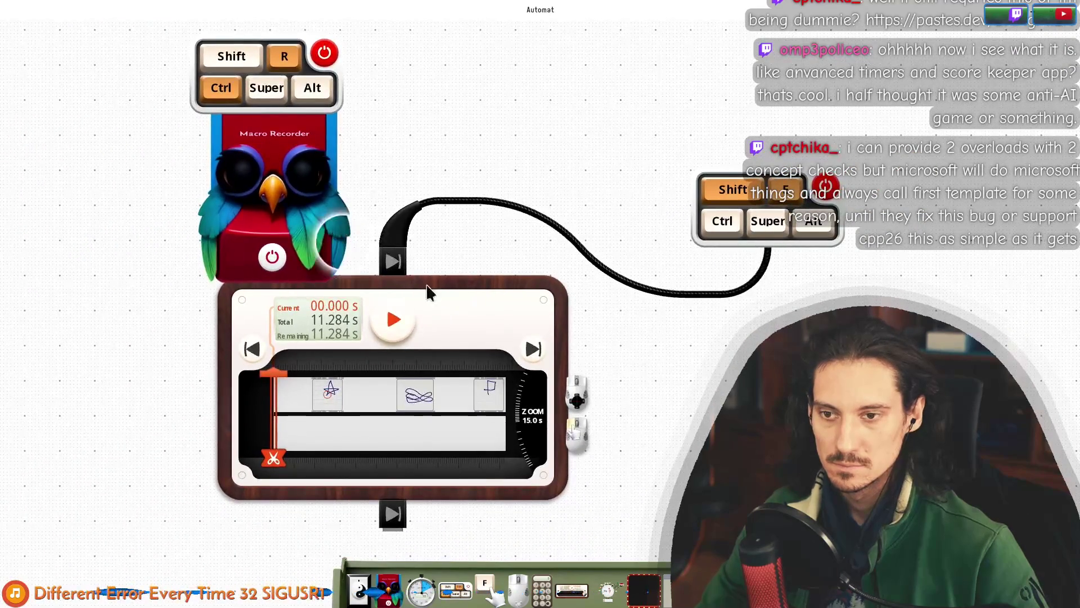
mouse_move(314, 249)
left_mouse_down()
mouse_move(207, 319)
mouse_move(194, 424)
mouse_move(205, 442)
mouse_move(197, 439)
mouse_move(228, 372)
mouse_move(212, 360)
mouse_move(199, 391)
mouse_move(181, 400)
mouse_move(211, 407)
mouse_move(282, 260)
mouse_move(338, 236)
left_mouse_up()
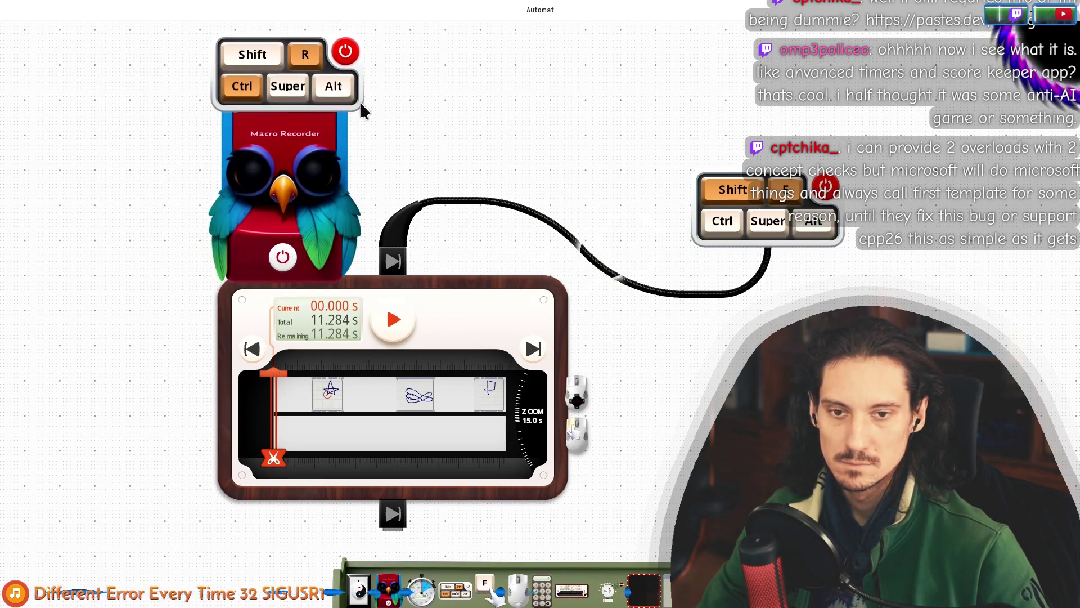
scroll(694, 257, "right", 5)
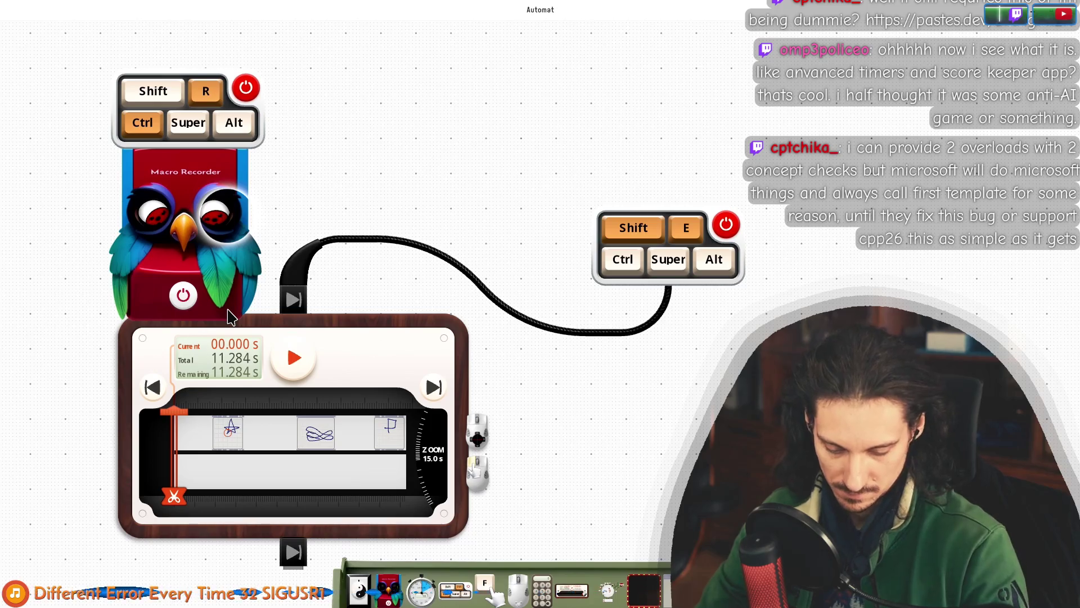
key("super")
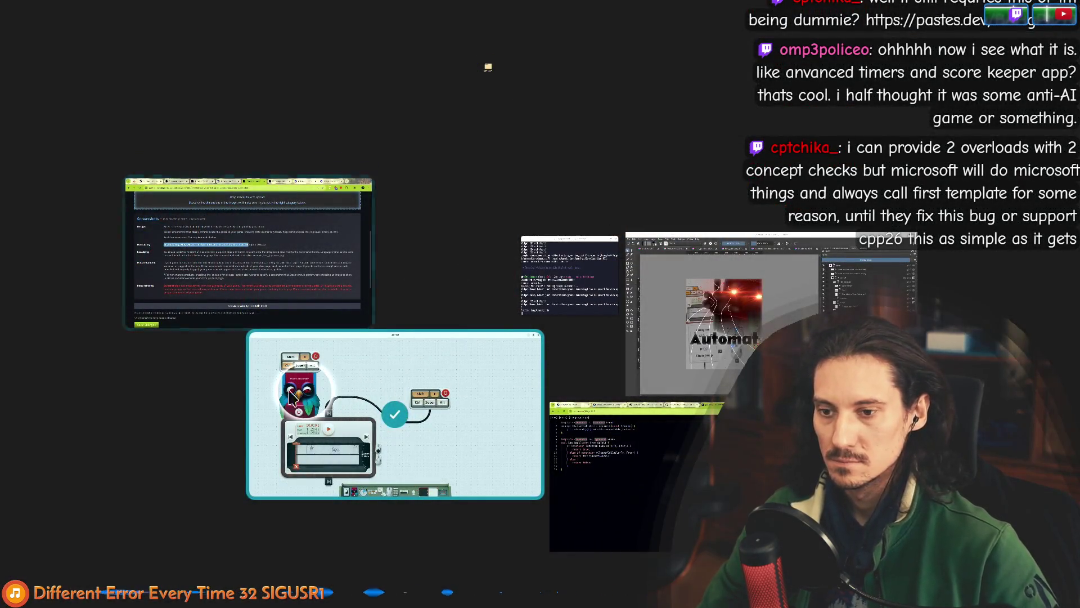
left_click(303, 388)
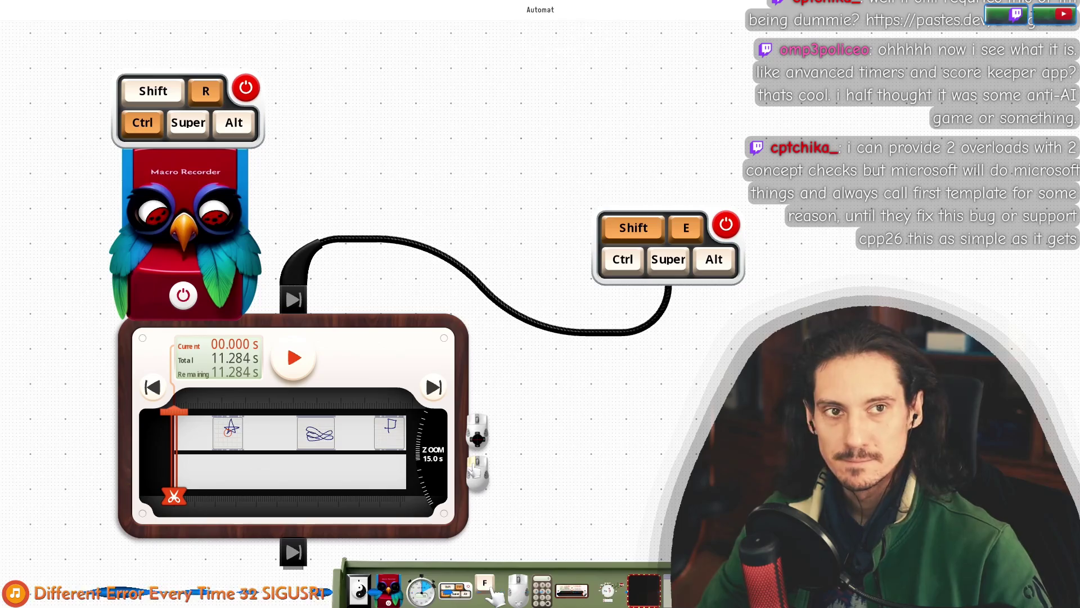
key("super+Down")
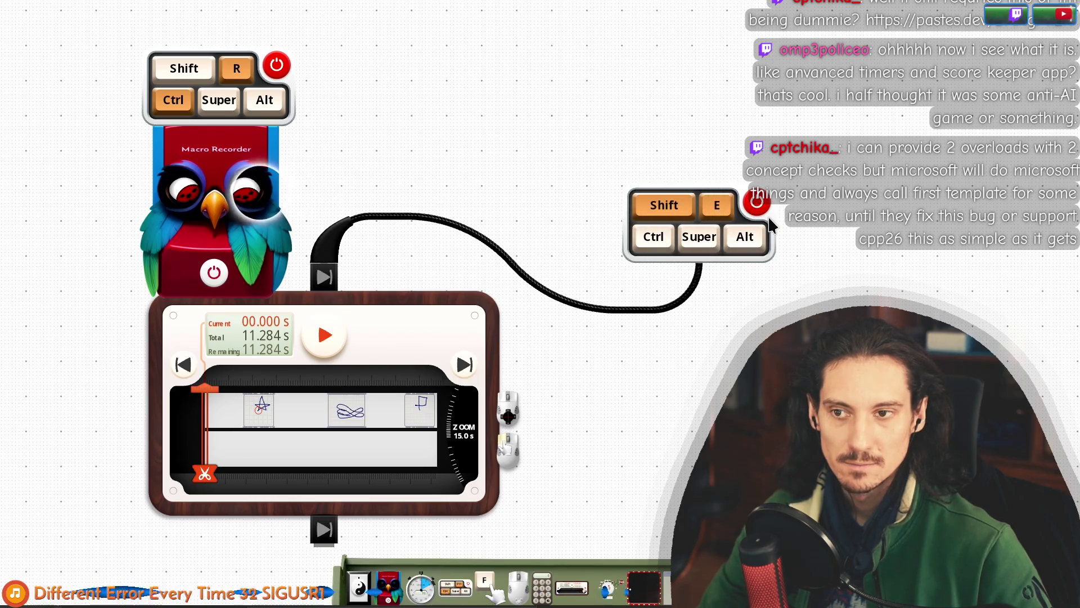
mouse_move(770, 215)
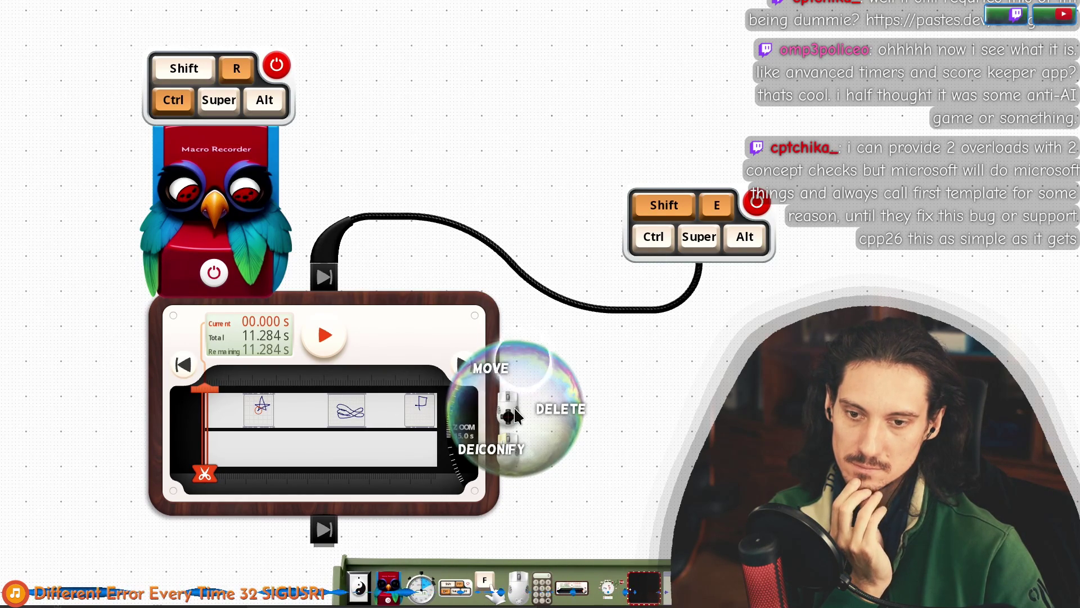
mouse_move(705, 257)
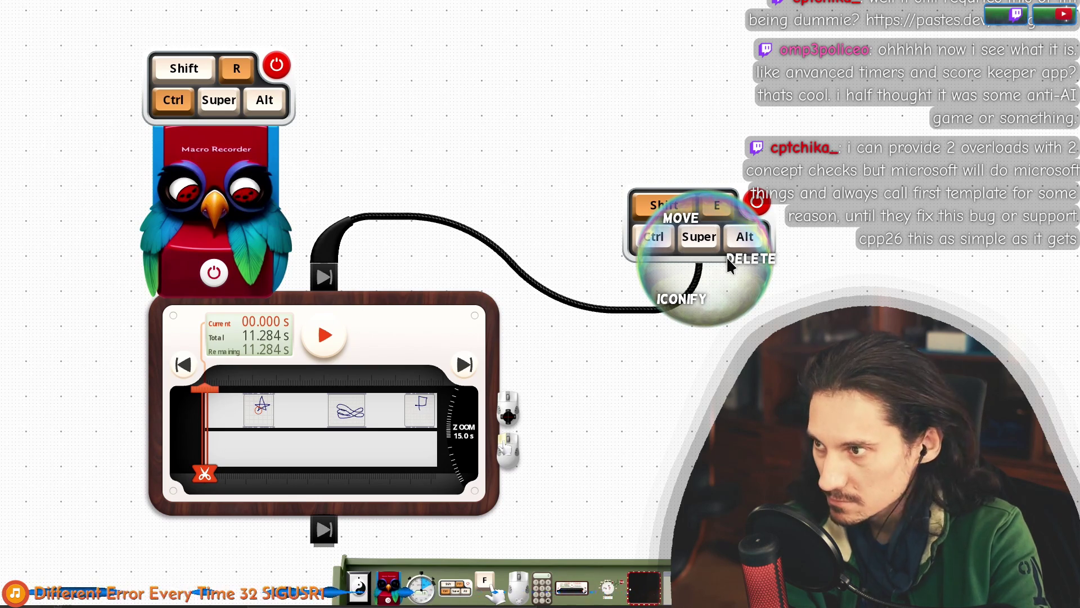
left_click(717, 258)
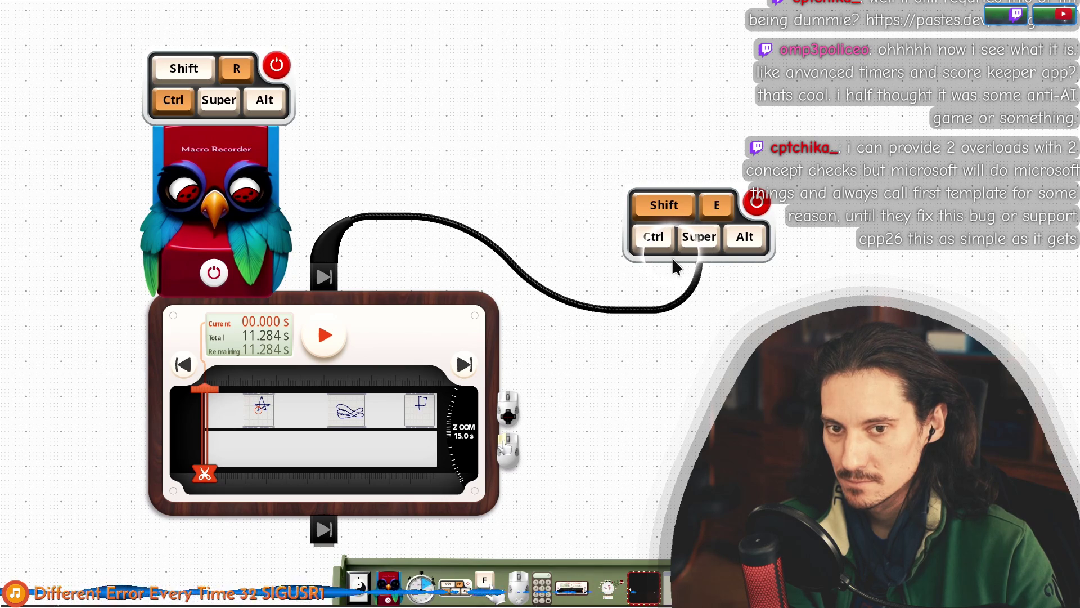
left_click(191, 224)
left_click(362, 265)
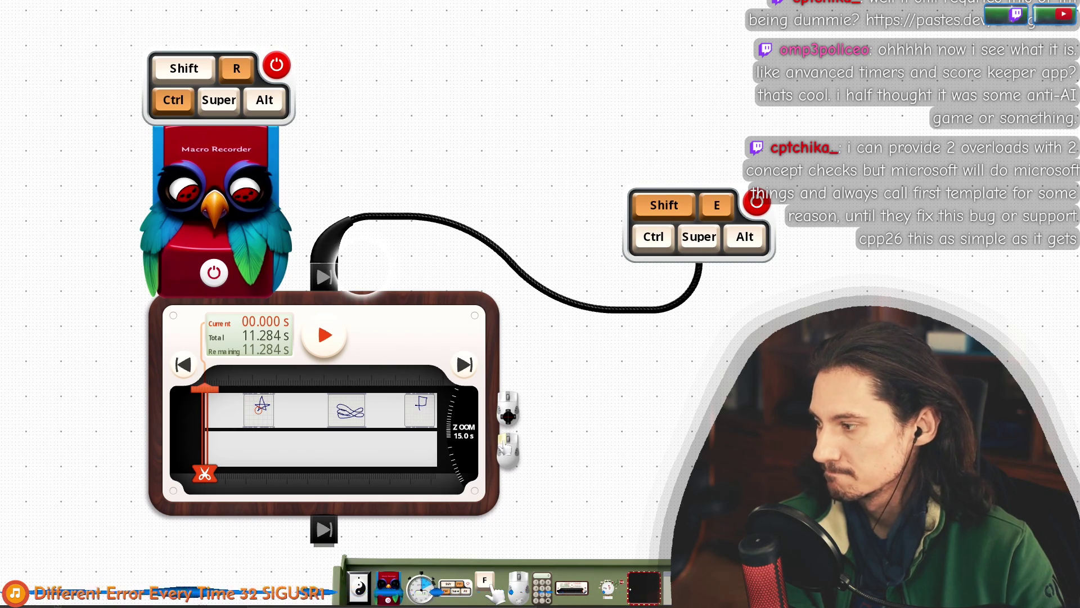
right_click(690, 265)
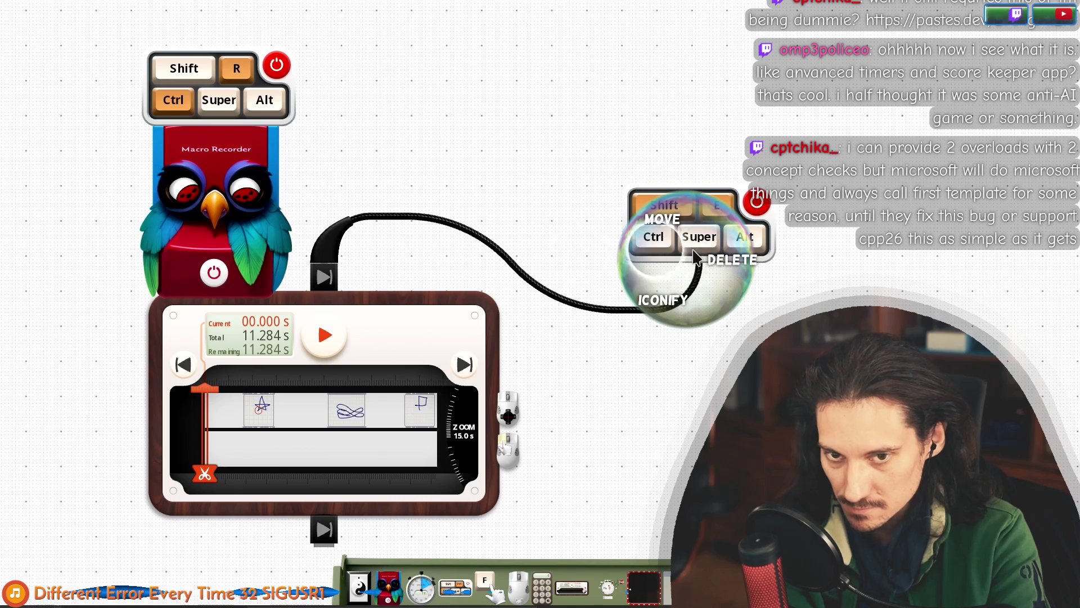
left_click(699, 256)
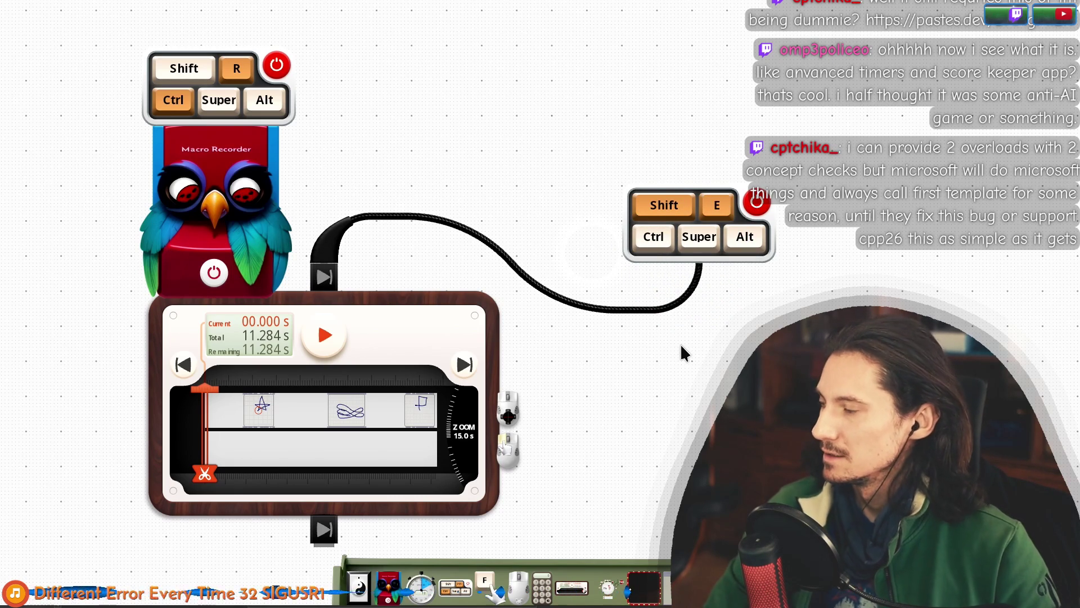
In Krita, paste the clipboard screenshot as a layer, then undo the paste.
key("alt+Tab")
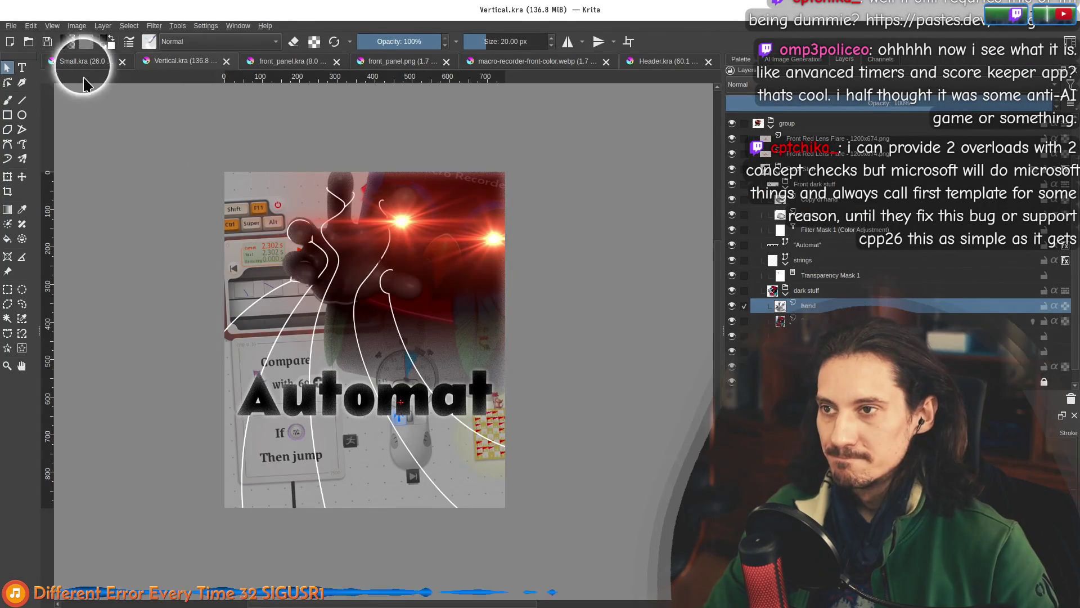
key("b")
key("ctrl+v")
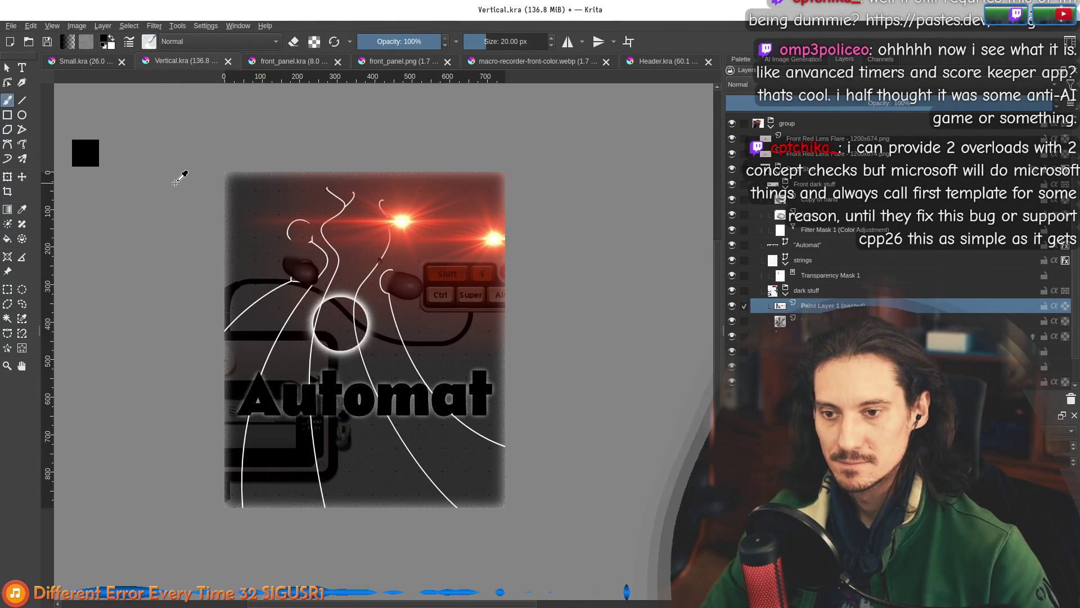
key("ctrl+z")
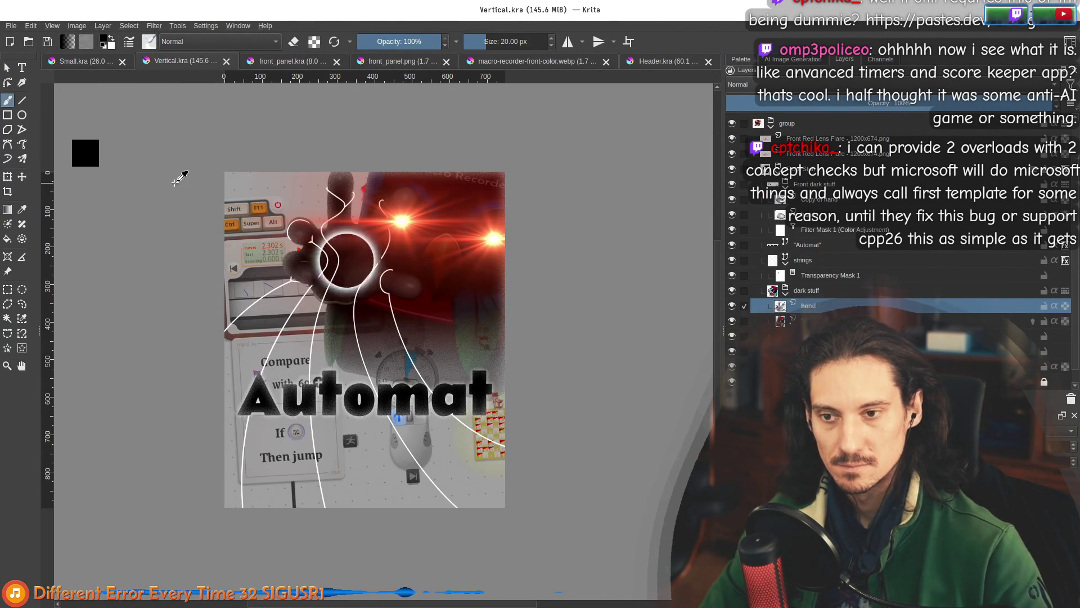
Create a new 1920×1080 document from the clipboard, then hide Krita to show Automat.
left_click(11, 26)
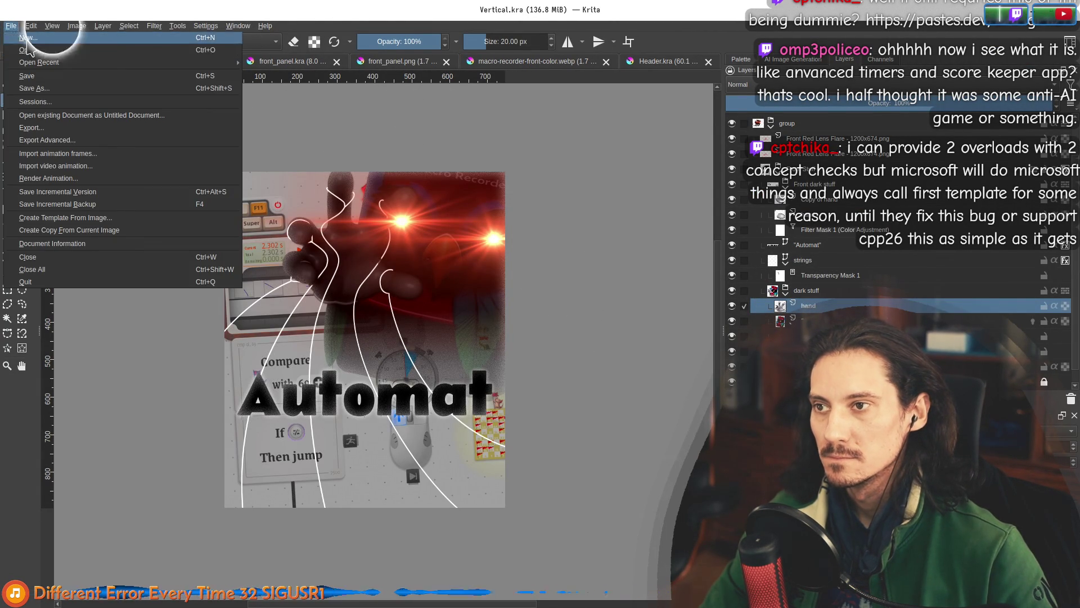
left_click(22, 36)
left_click(427, 206)
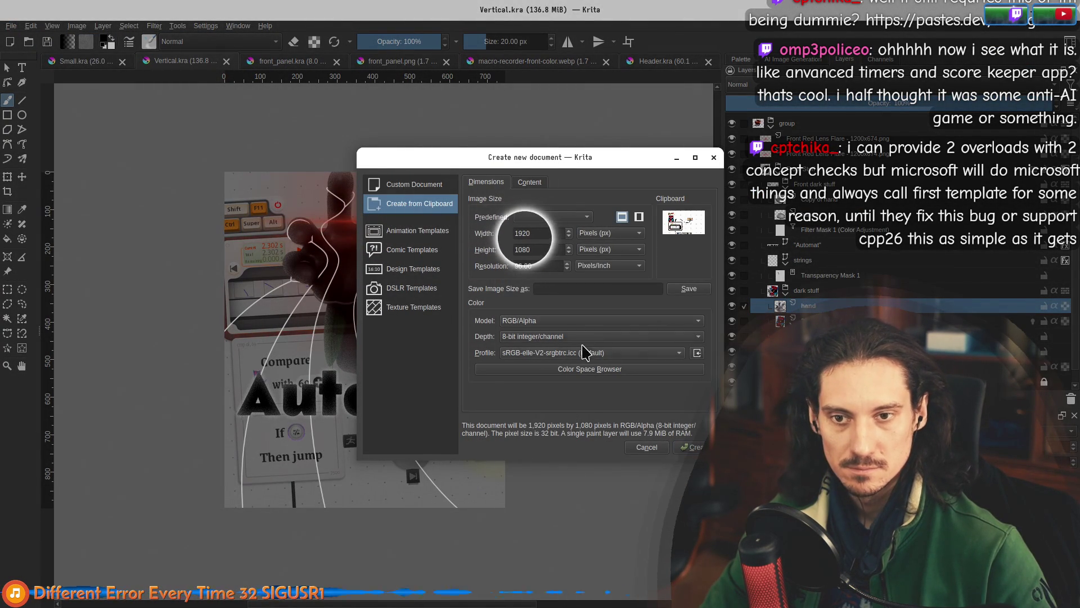
left_click(689, 448)
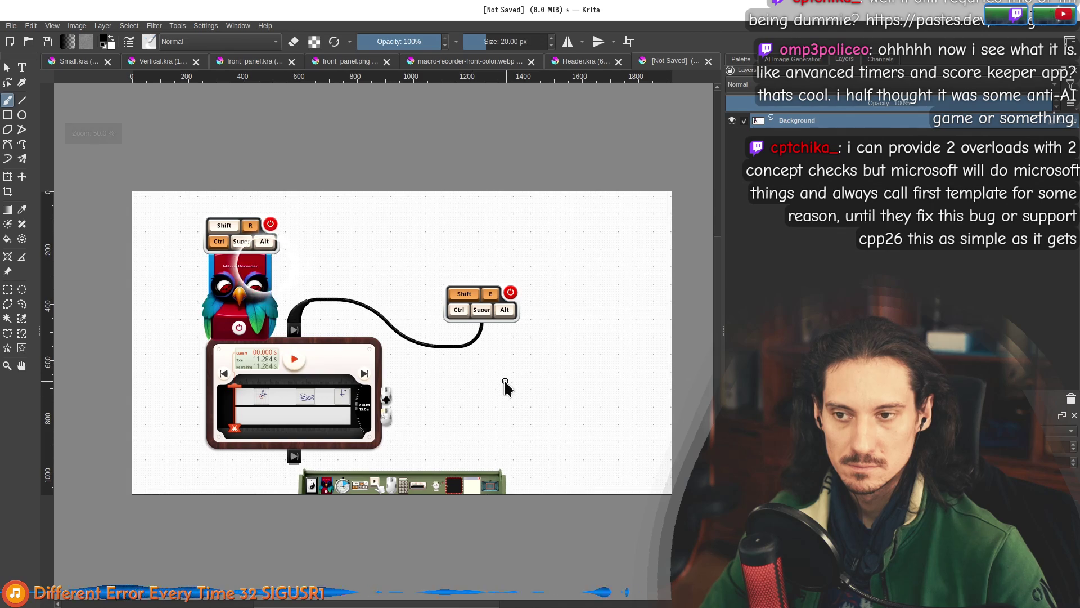
scroll(505, 376, "down", 2)
scroll(584, 478, "up", 3)
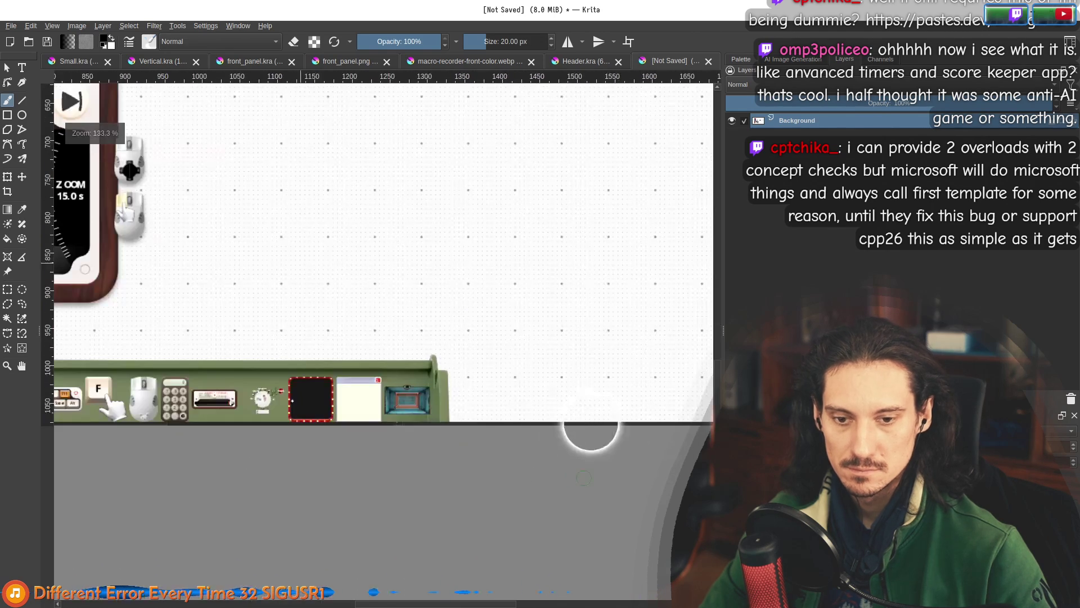
scroll(466, 382, "up", 3)
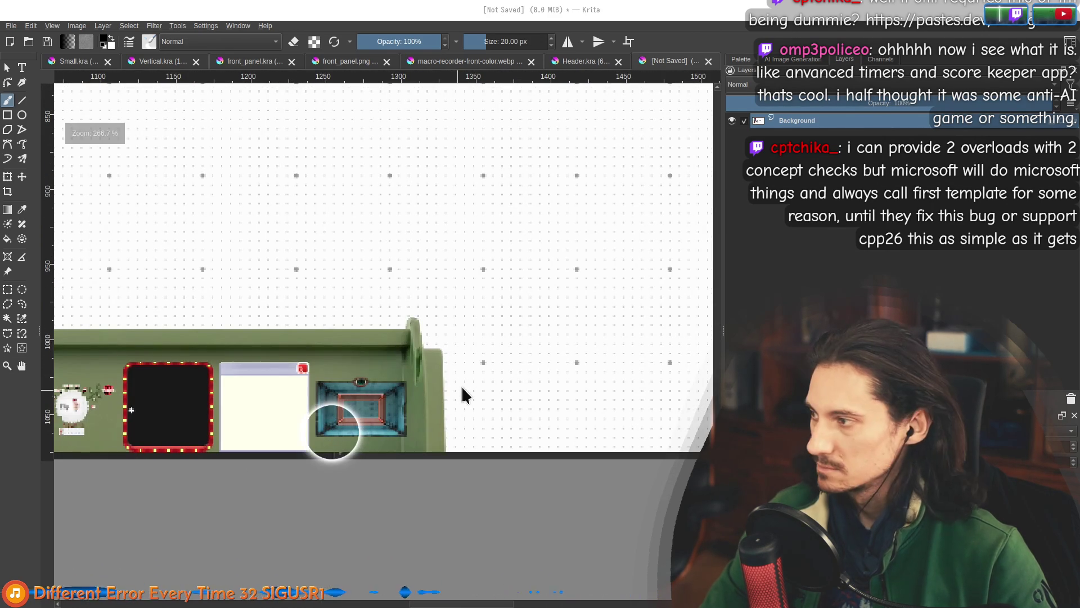
key("super+d")
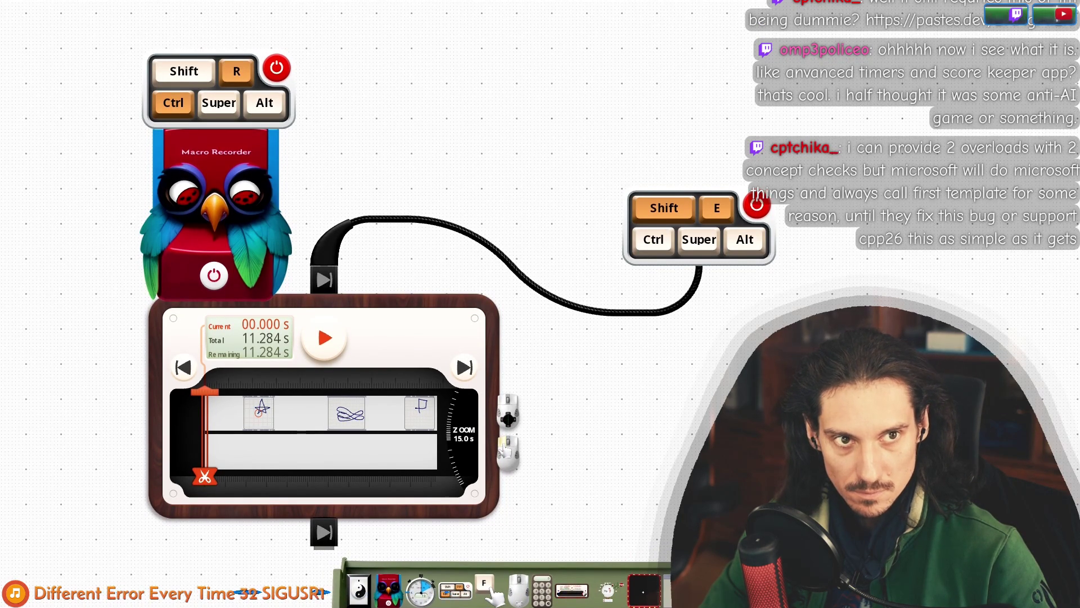
Take a screenshot of the Automat desktop from its window menu and return to Krita.
right_click(558, 27)
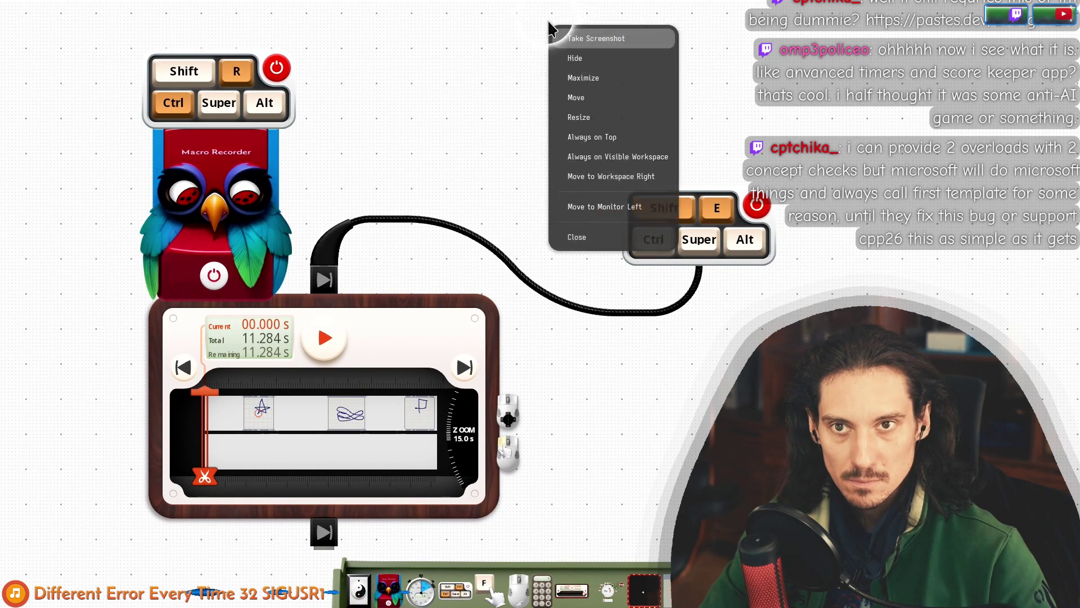
left_click(567, 35)
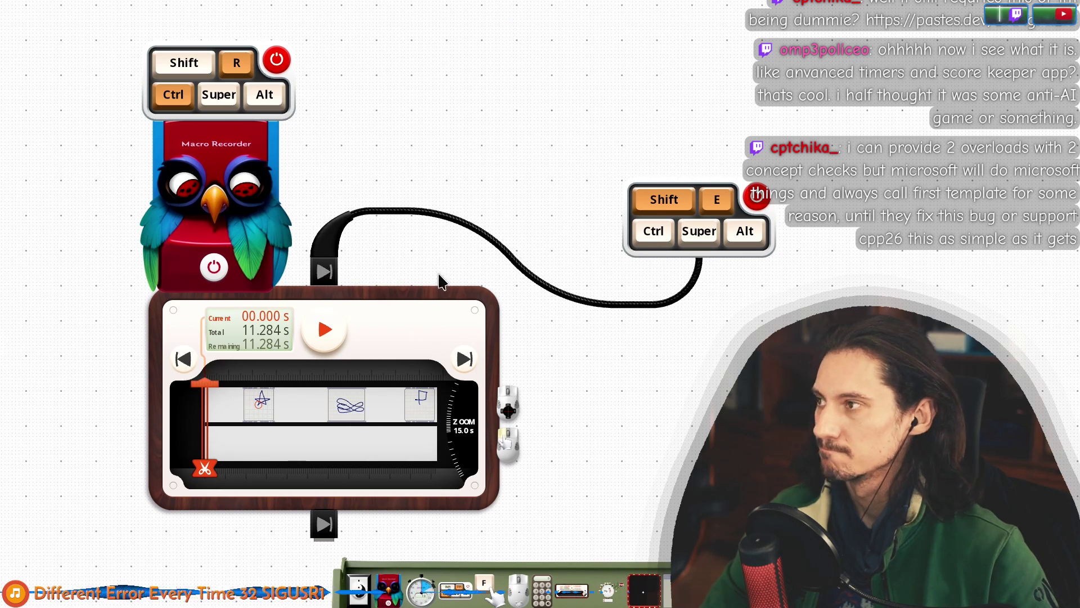
key("alt+Tab")
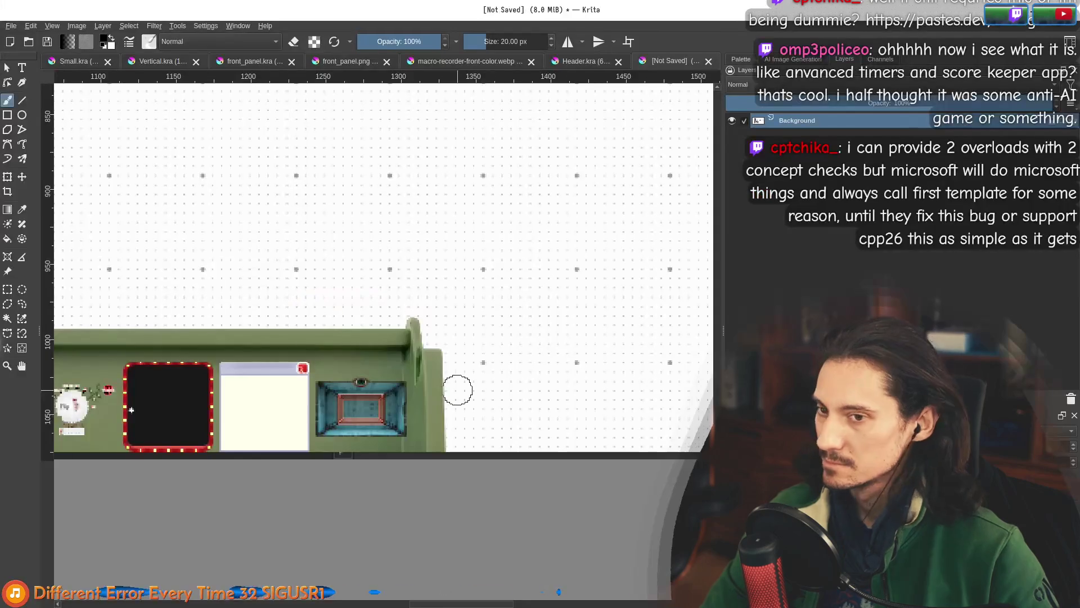
Paste the new screenshot as a layer and delete the old Background layer.
scroll(369, 386, "down", 3)
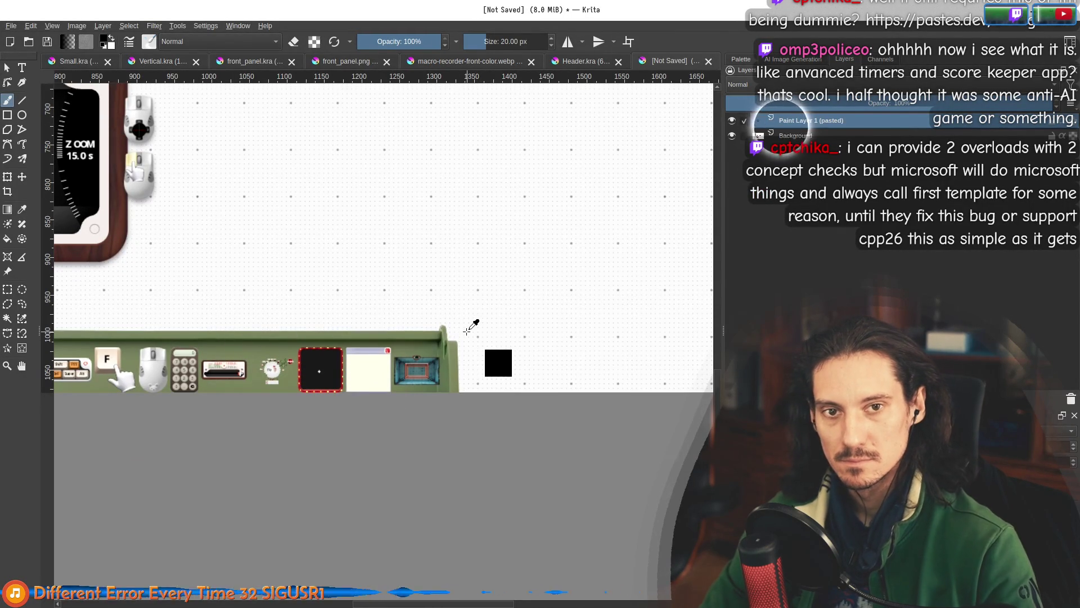
key("ctrl+v")
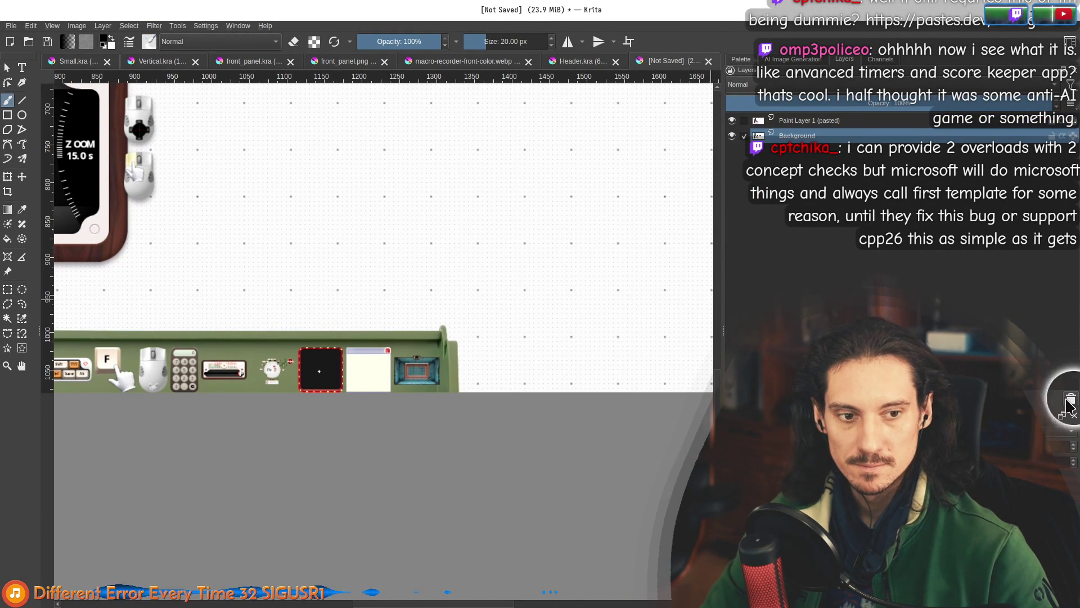
left_click(804, 120)
scroll(464, 436, "down", 2)
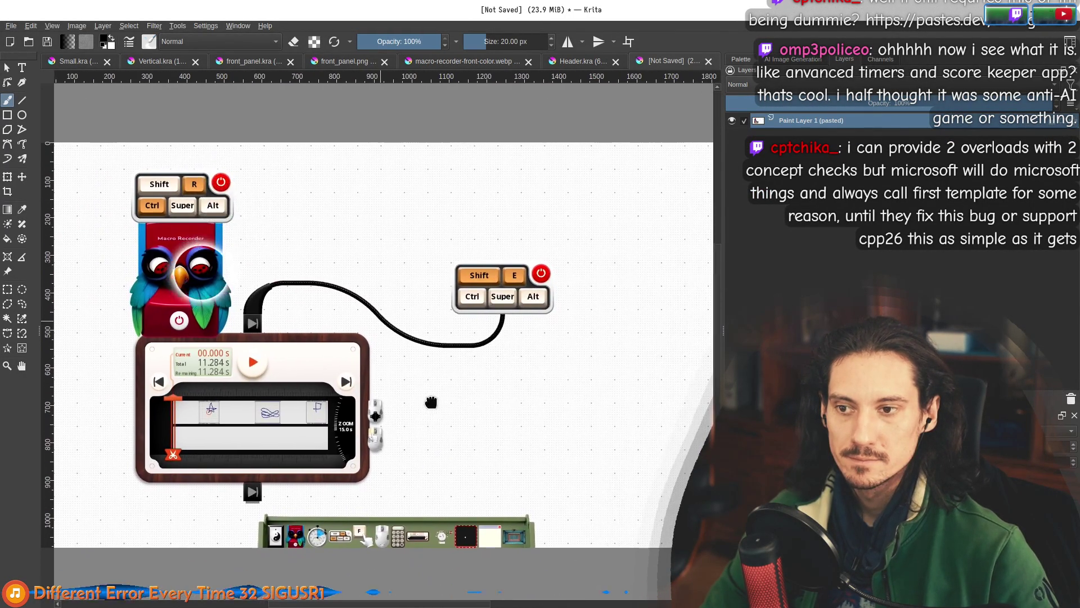
scroll(393, 357, "down", 1)
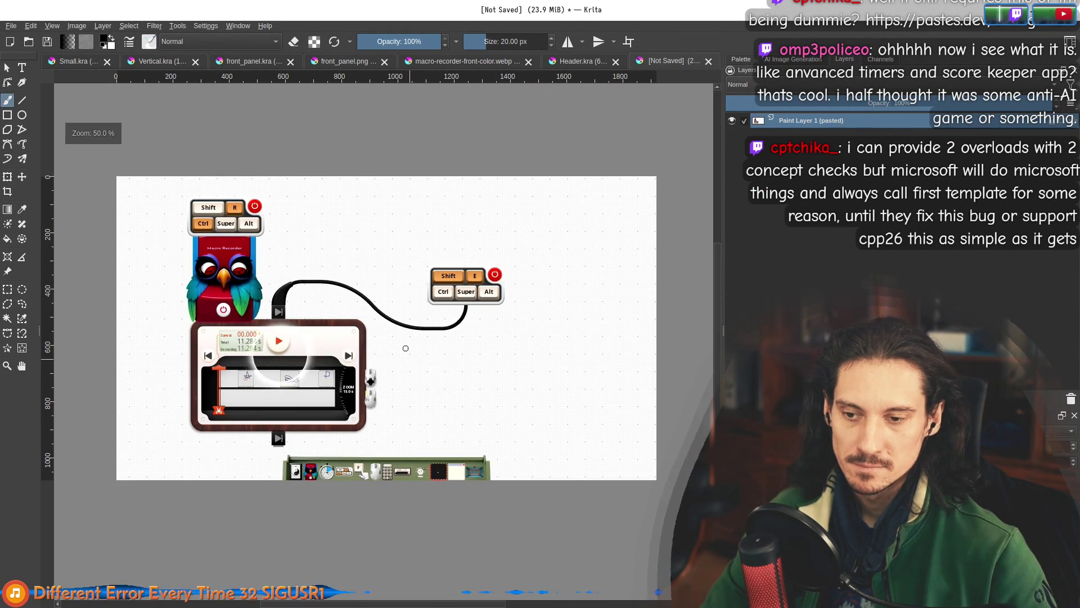
scroll(316, 389, "up", 1)
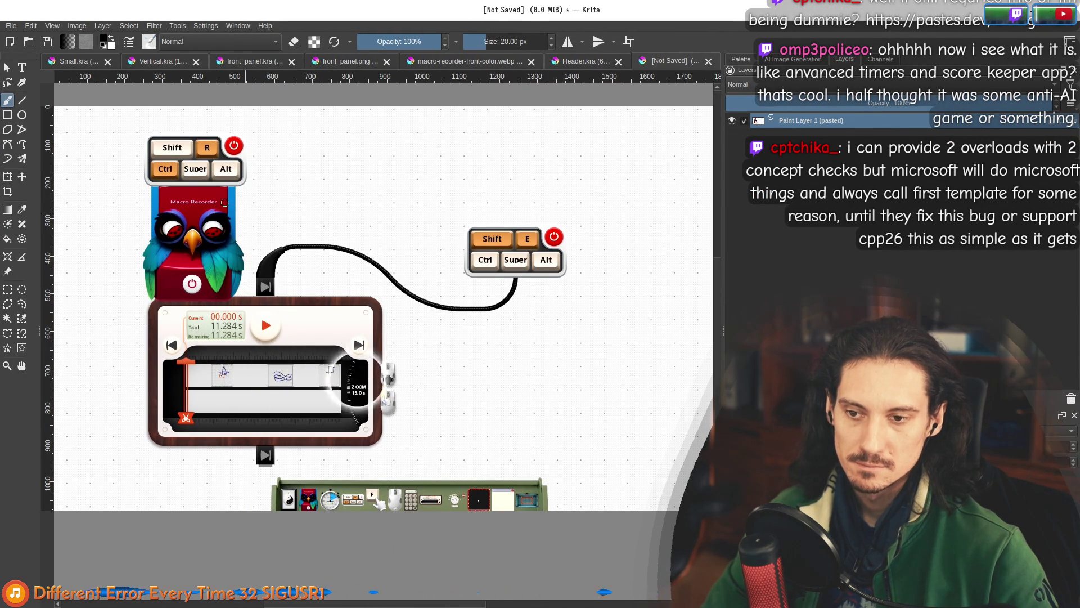
Start exporting the image as a PNG named 'screenshot' in the Capsules folder.
left_click(10, 26)
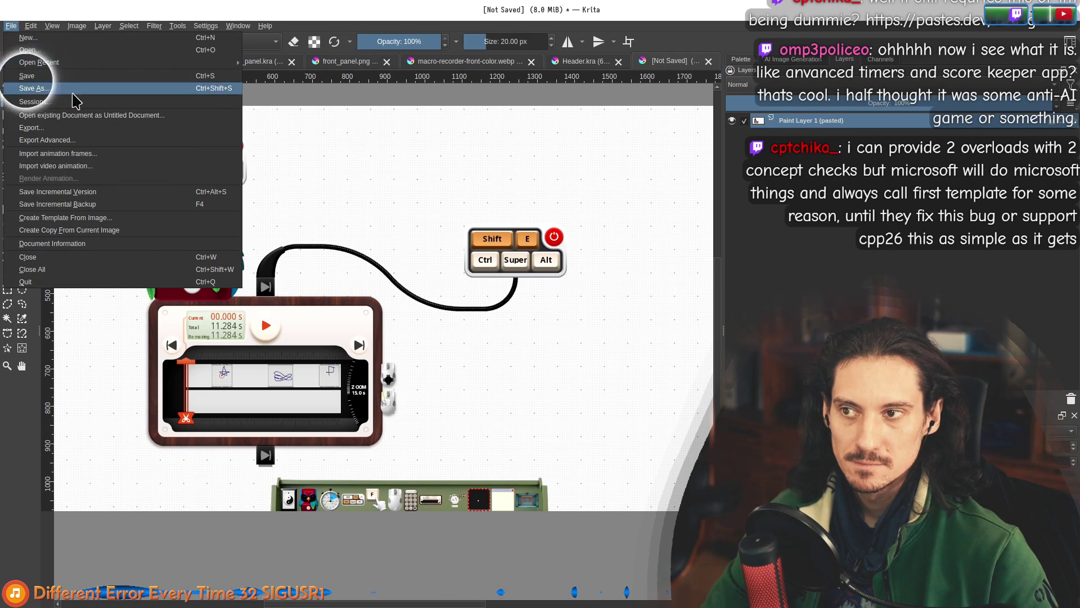
left_click(79, 129)
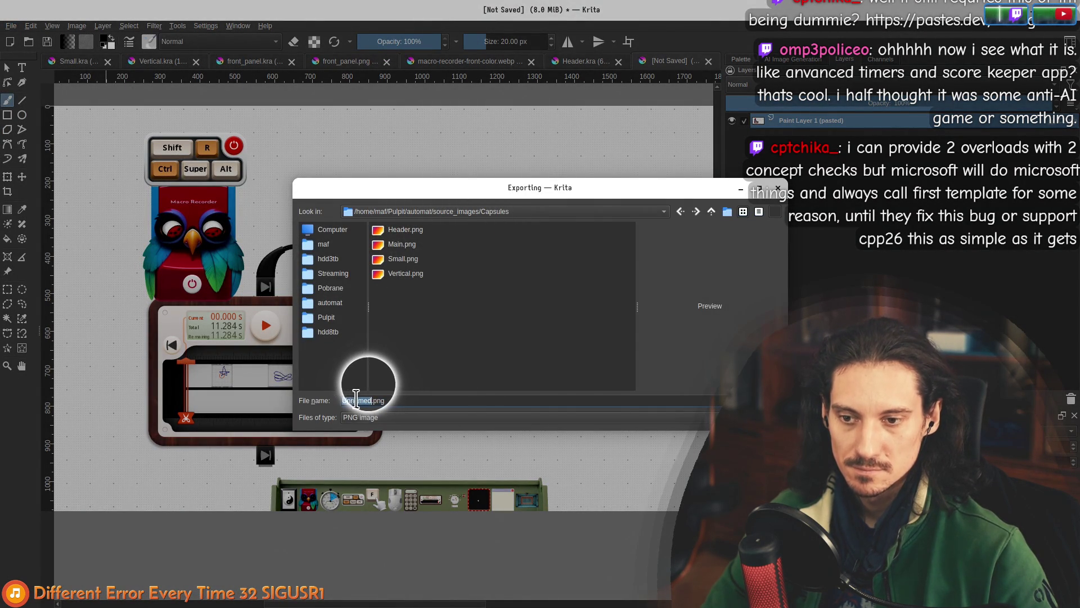
type("screenshot")
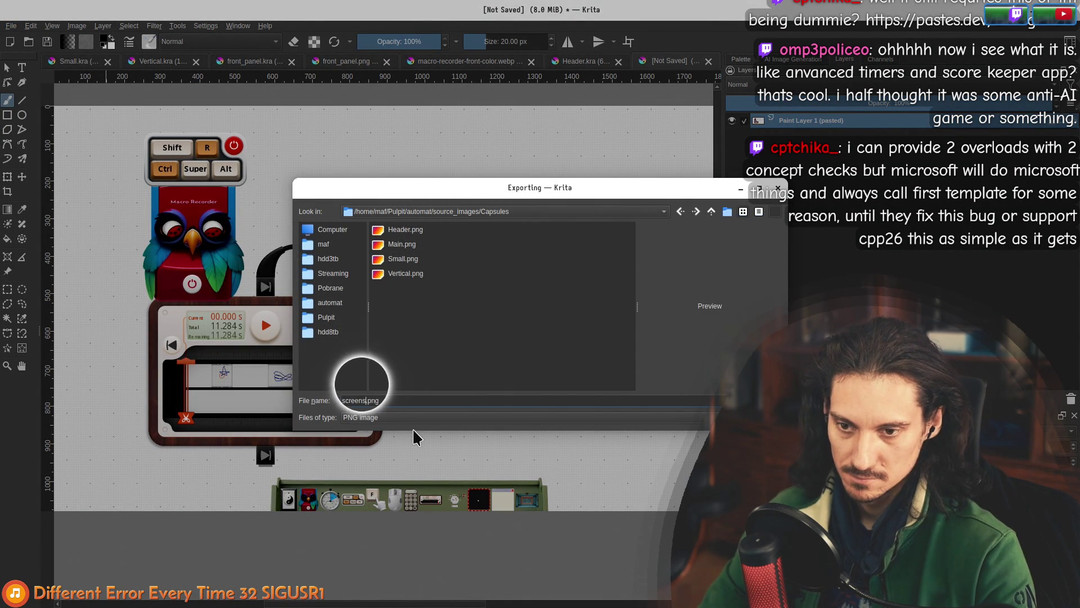